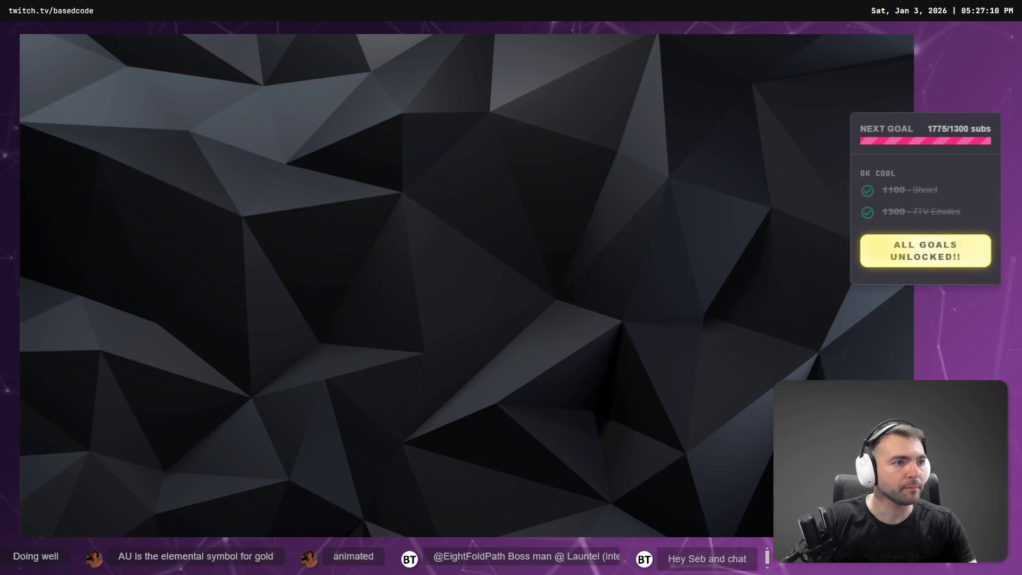
Search for launtel in a private Chrome window and open the launtel.net.au website
key("ctrl+shift+n")
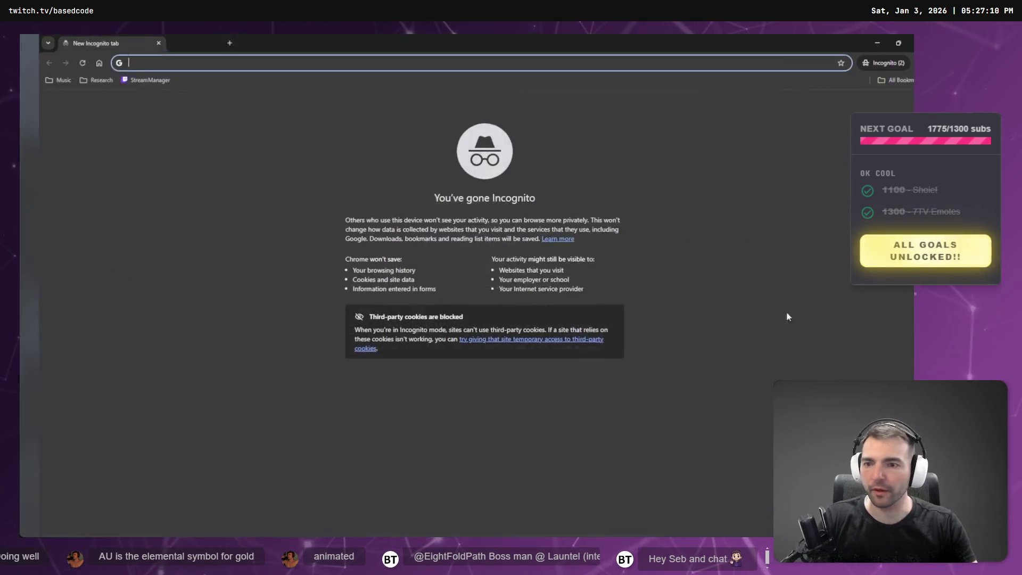
type("launtel")
key("Return")
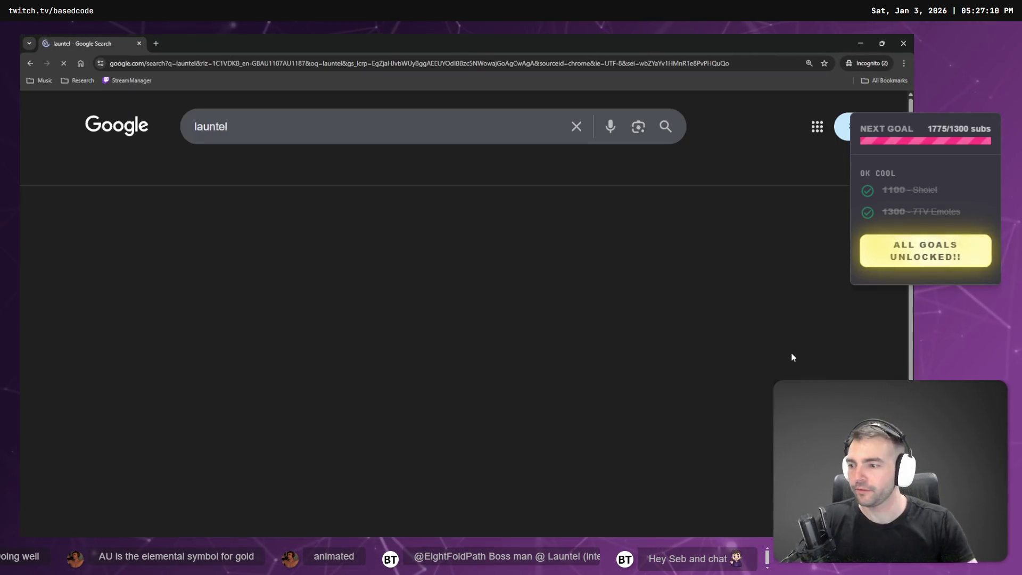
left_click(250, 248)
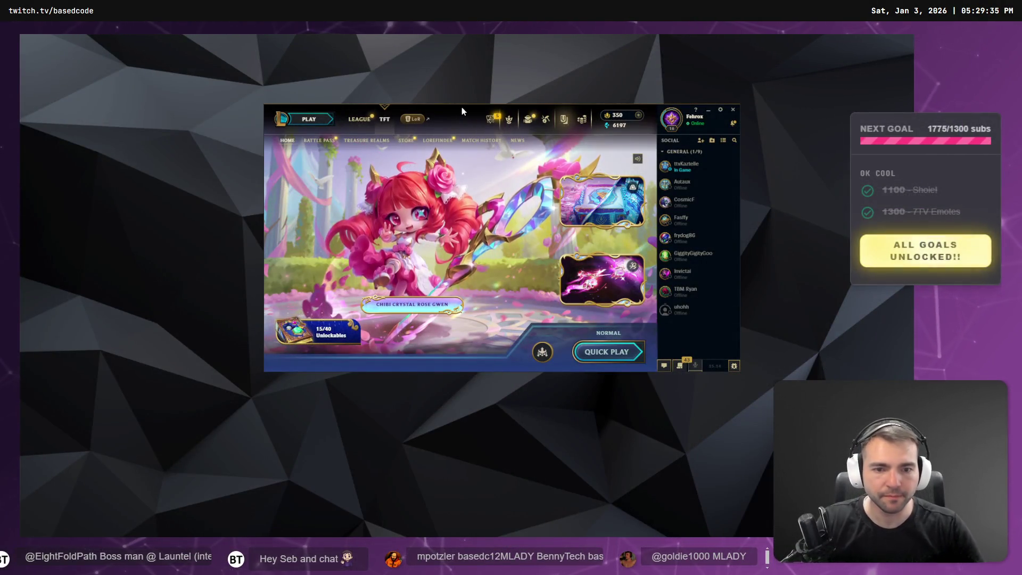
Move the League client window toward the top-left of the screen
left_click_drag(458, 106, 384, 207)
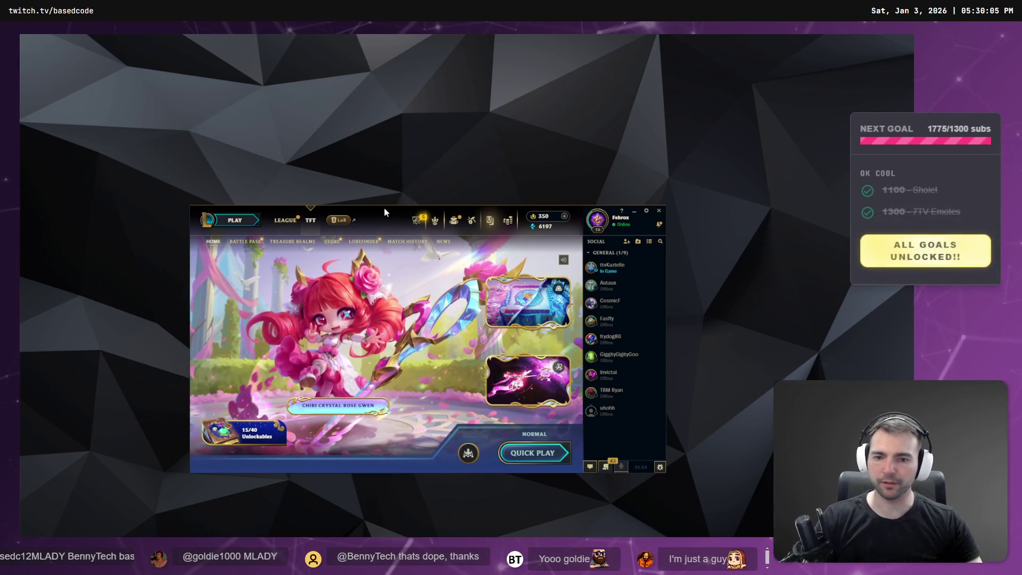
mouse_move(378, 215)
left_mouse_down()
mouse_move(381, 109)
mouse_move(369, 78)
left_mouse_up()
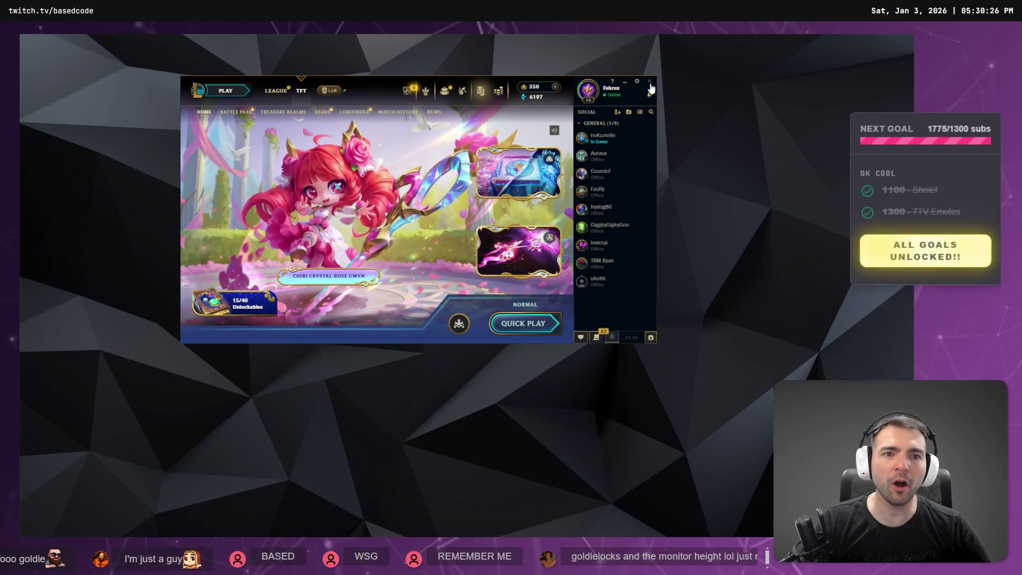
Close the League of Legends client and confirm quitting the game
left_click(650, 81)
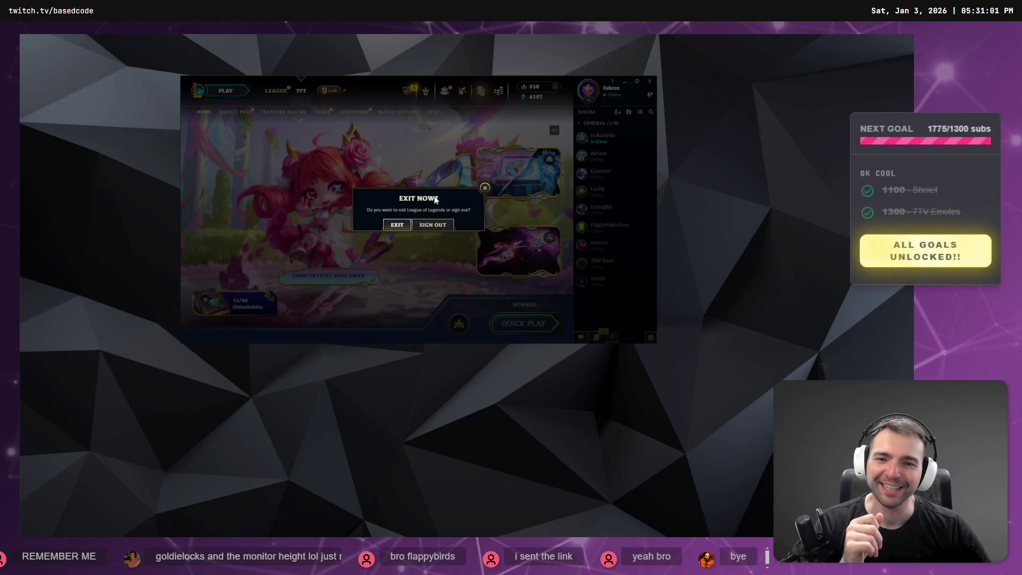
left_click(397, 226)
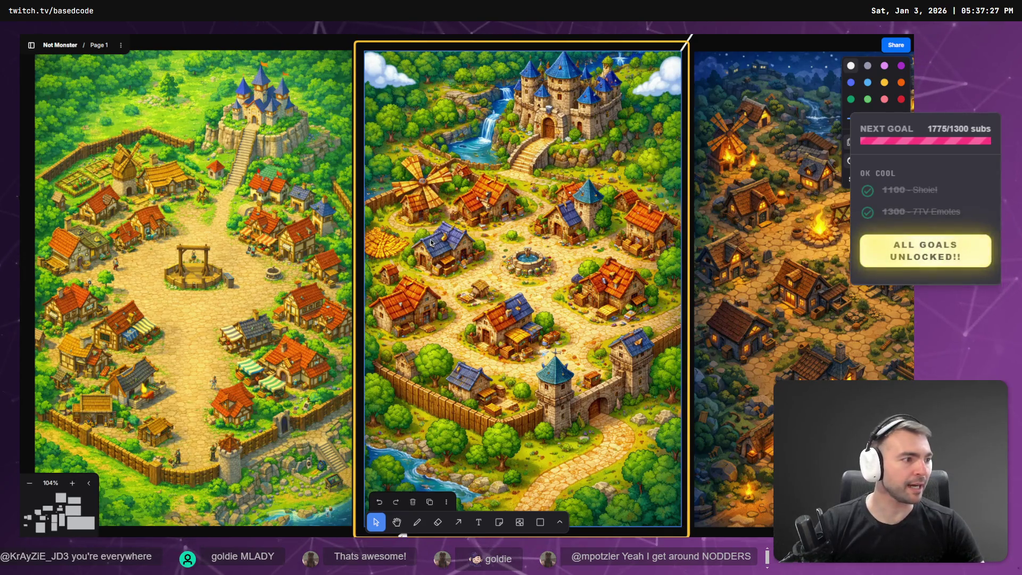
Pan past the Tavern, Blacksmith and Inn images and zoom out to 19% on the Architecture frame
scroll(598, 182, "down", 2)
scroll(598, 182, "down", 5)
scroll(713, 171, "down", 3)
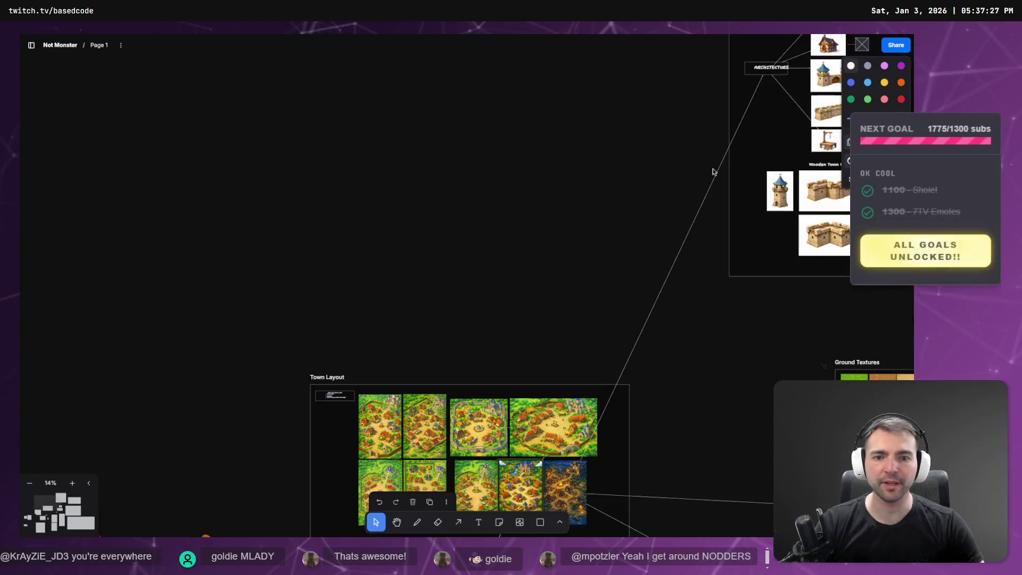
scroll(309, 258, "up", 3)
scroll(445, 223, "up", 5)
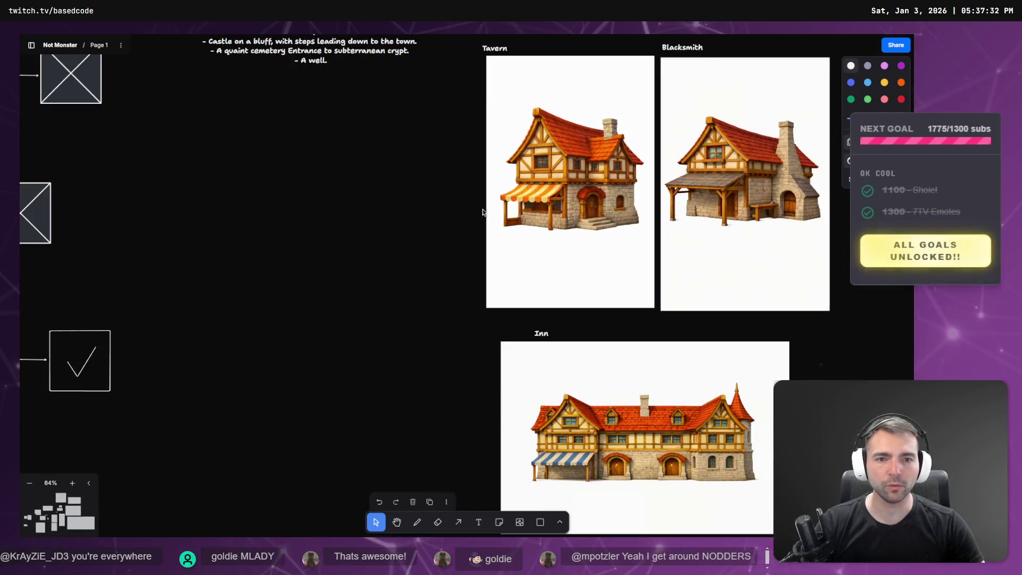
left_click_drag(483, 213, 224, 273)
scroll(253, 241, "down", 2)
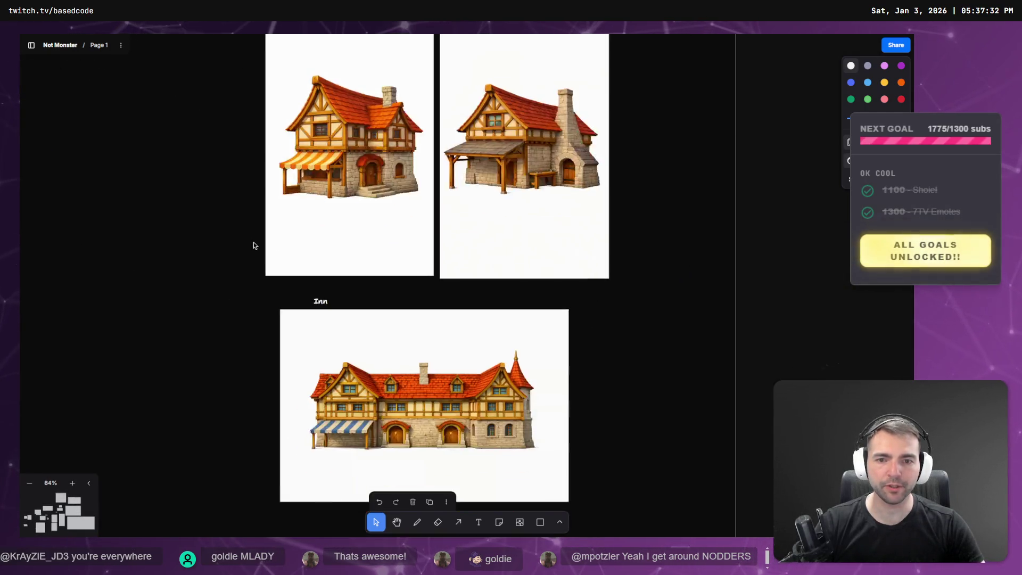
scroll(252, 250, "down", 3)
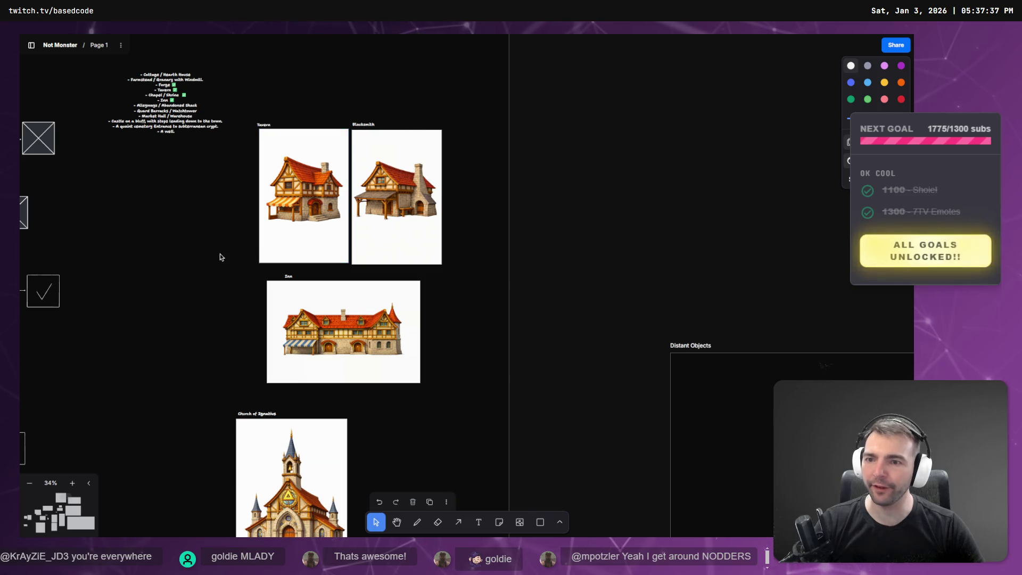
scroll(280, 201, "down", 3)
scroll(283, 199, "up", 4)
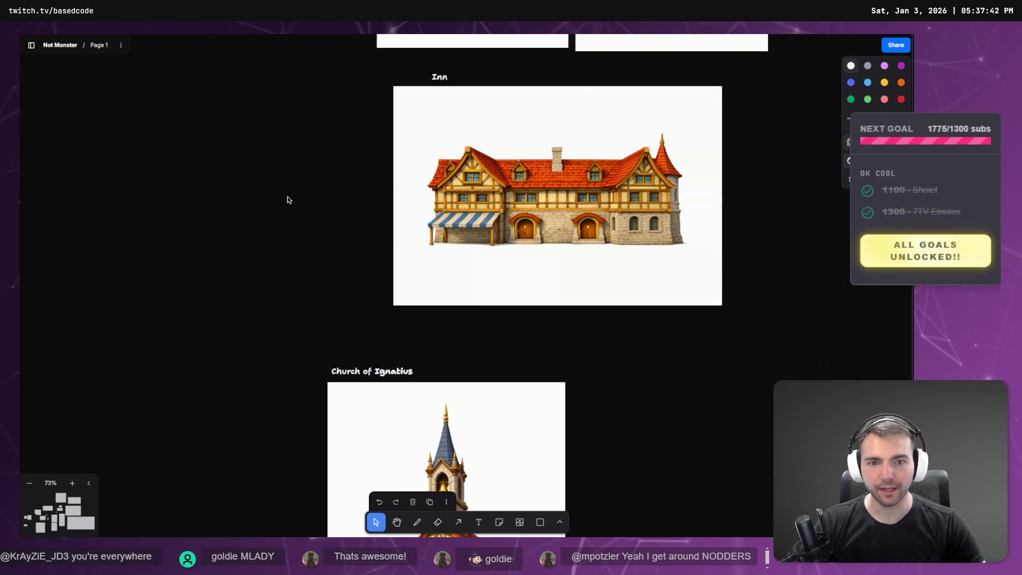
scroll(287, 200, "down", 2)
scroll(336, 225, "up", 5)
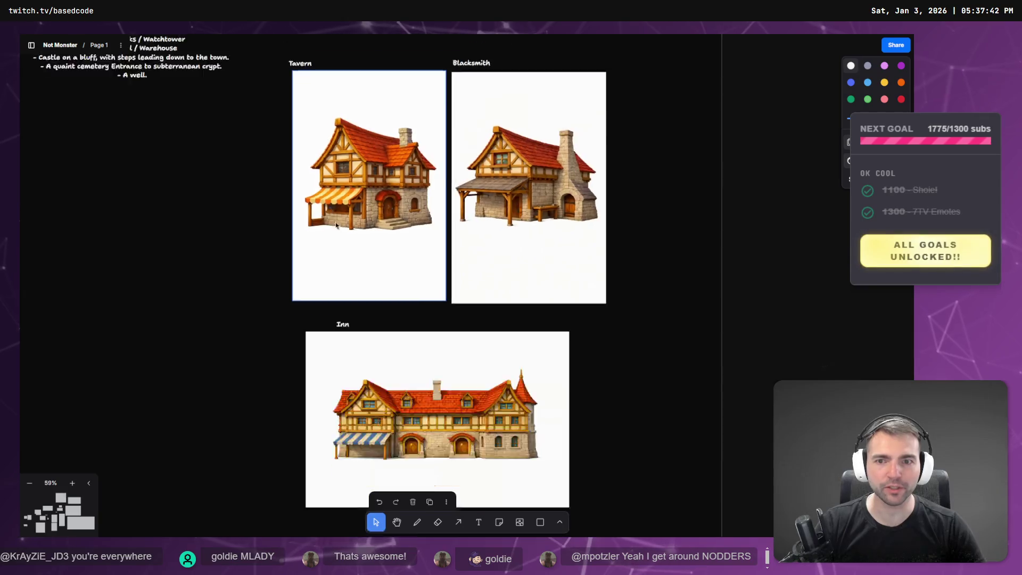
scroll(336, 225, "down", 3)
scroll(323, 253, "down", 4)
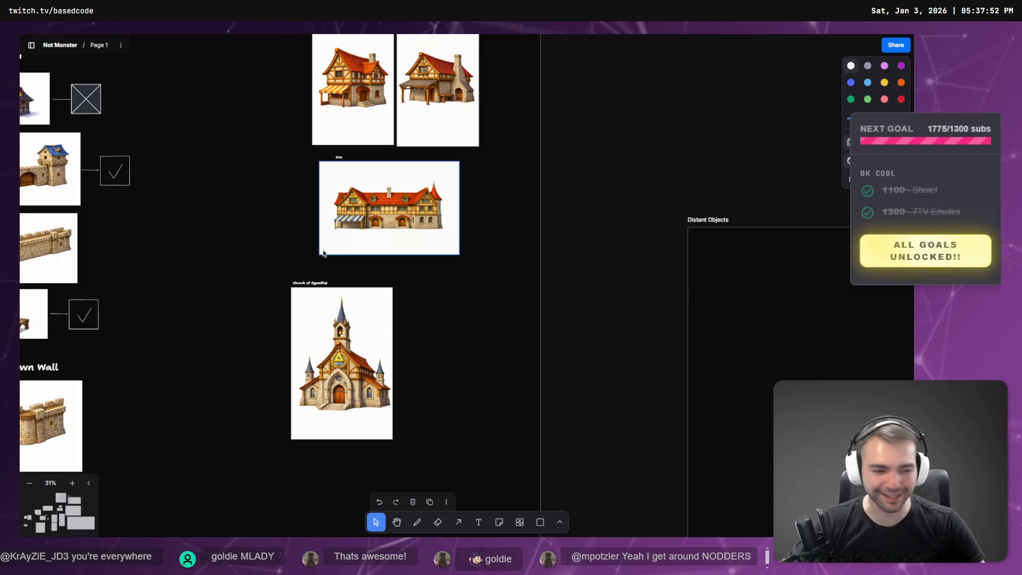
scroll(470, 333, "down", 3)
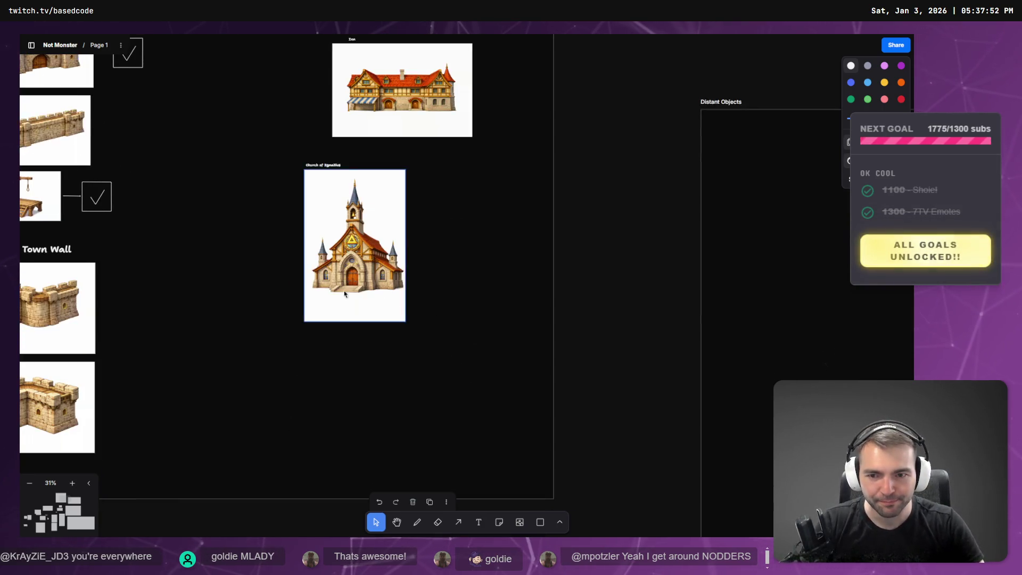
scroll(535, 308, "left", 5)
scroll(535, 308, "up", 4)
scroll(535, 308, "right", 3)
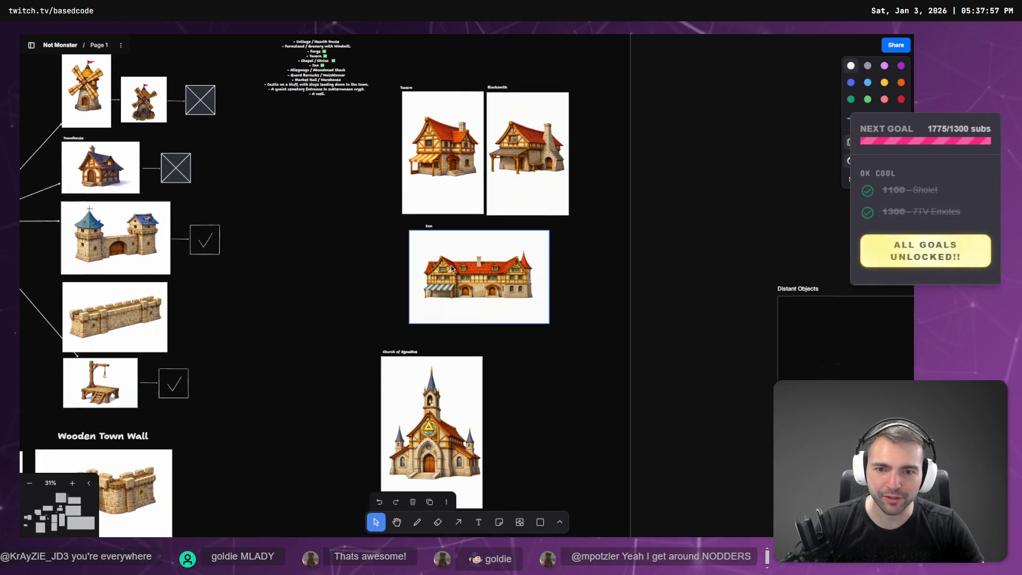
scroll(371, 239, "up", 5)
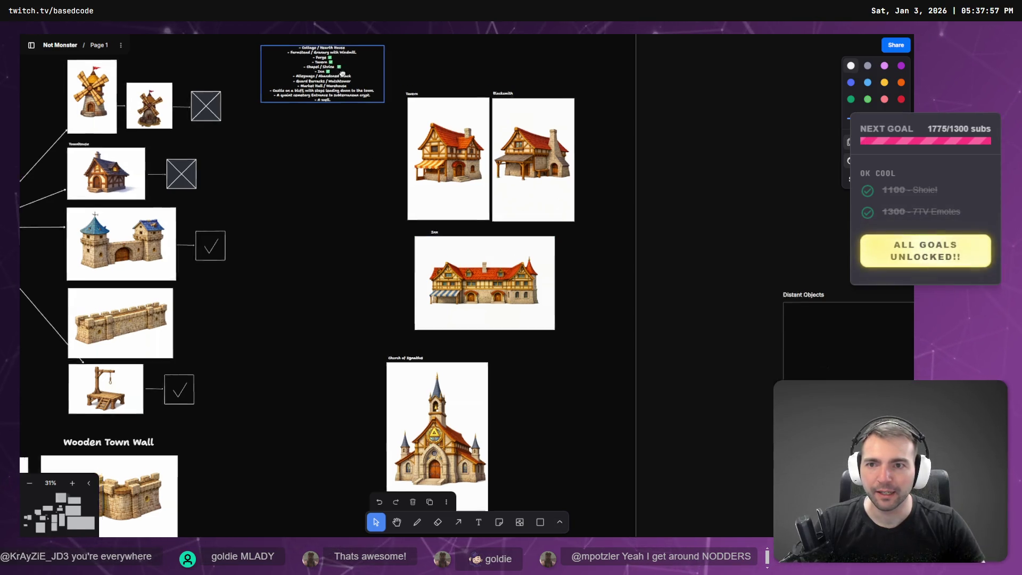
scroll(371, 239, "up", 5)
scroll(353, 238, "down", 5)
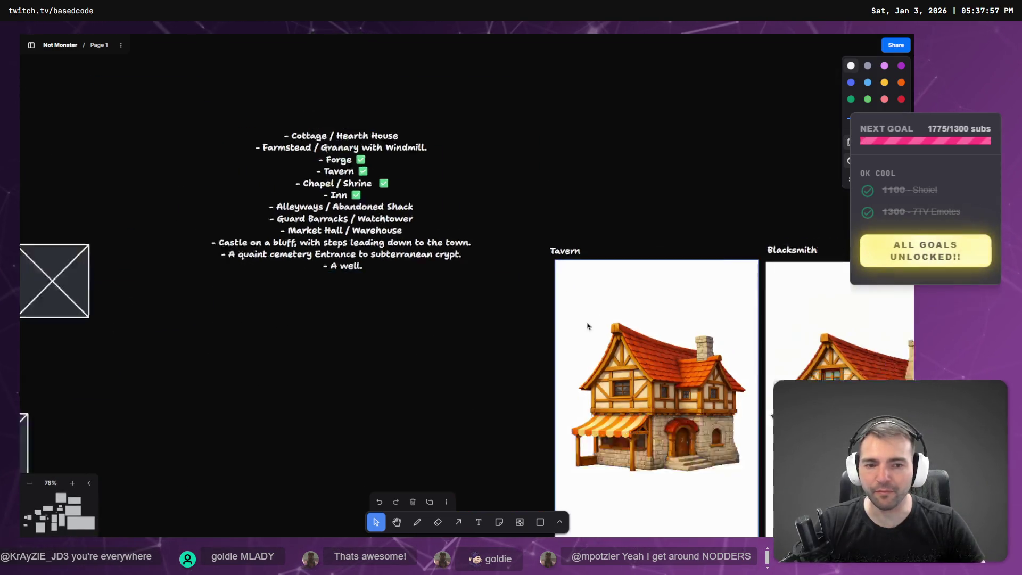
scroll(571, 222, "down", 4)
scroll(527, 313, "right", 2)
scroll(627, 337, "down", 5)
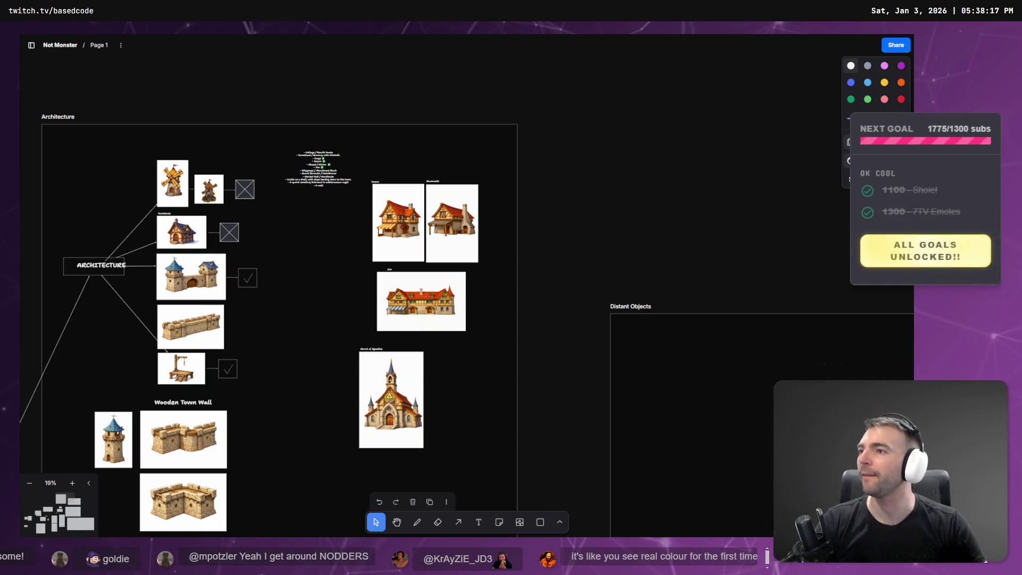
Deselect the building-list note, zoom out to 9%, and pan up to the Ground Textures and Architecture Decorations frames
left_click(354, 193)
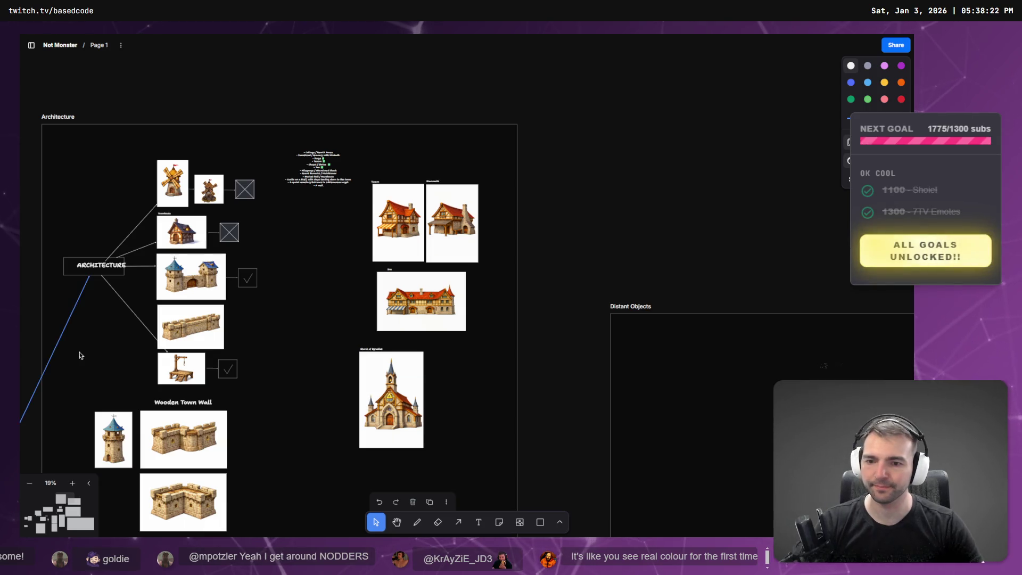
scroll(511, 285, "down", 5)
scroll(492, 265, "up", 2)
scroll(492, 240, "down", 5)
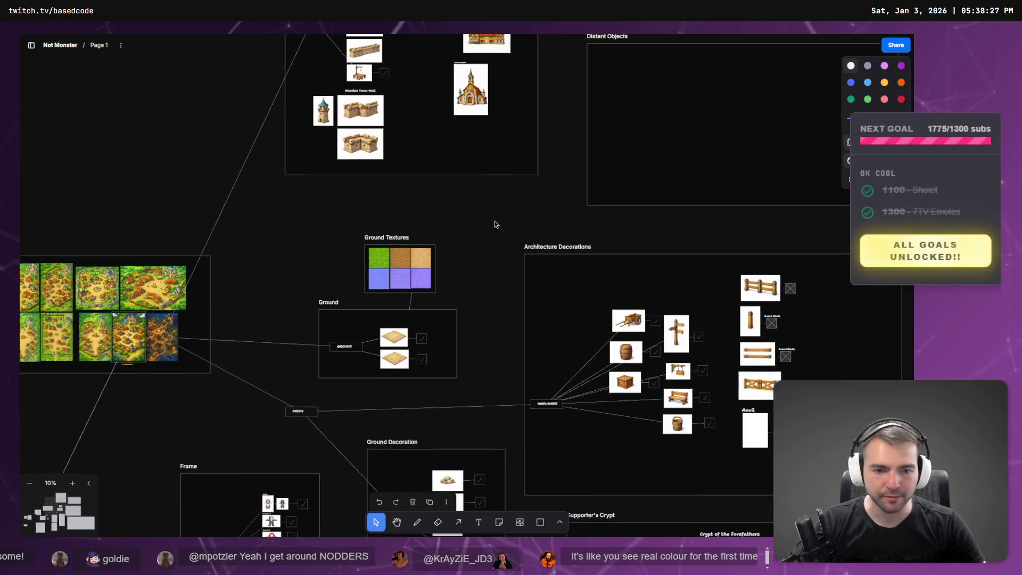
scroll(452, 191, "down", 5)
scroll(453, 192, "right", 6)
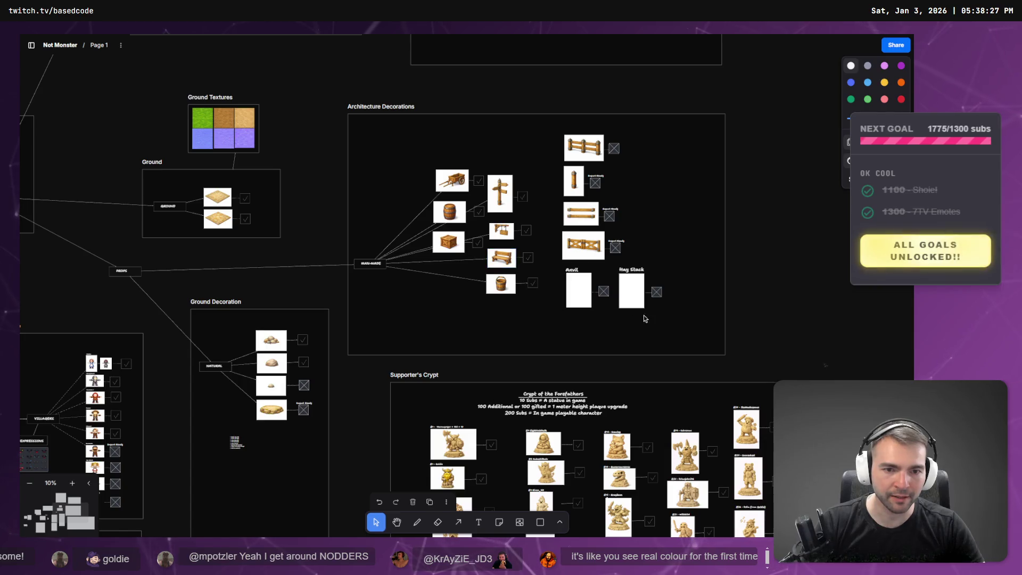
scroll(644, 317, "up", 8)
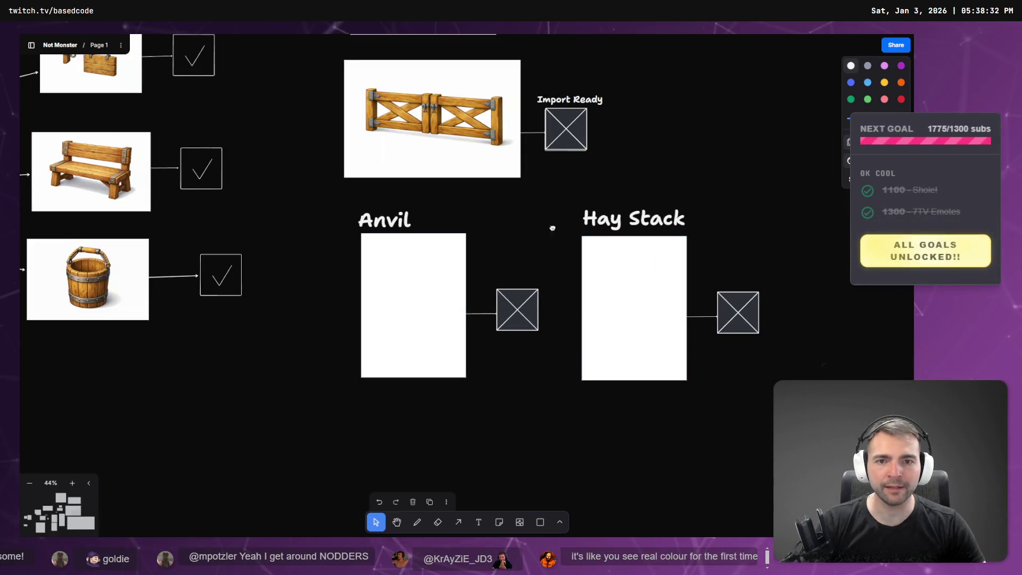
scroll(371, 384, "down", 8)
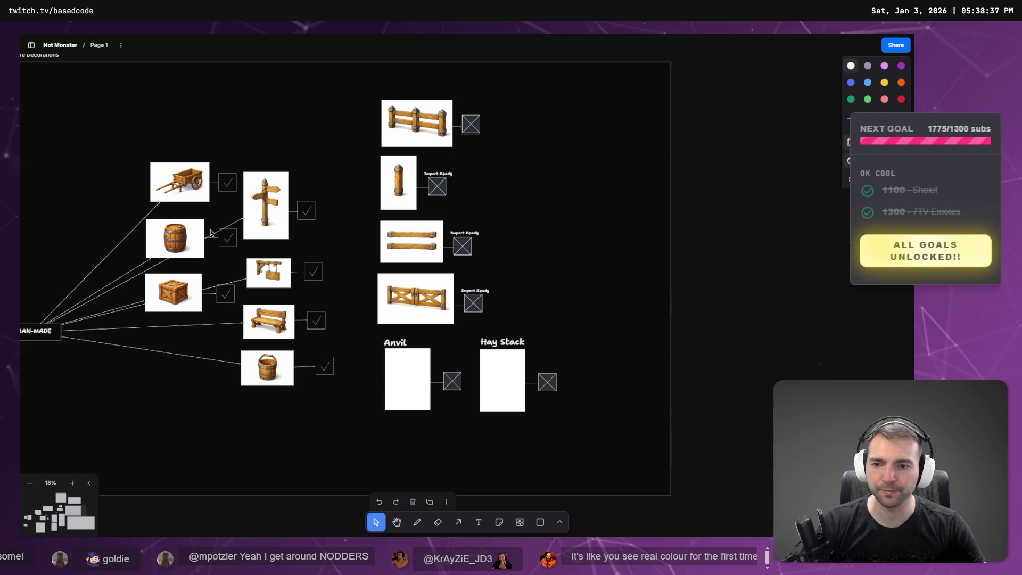
scroll(198, 222, "left", 5)
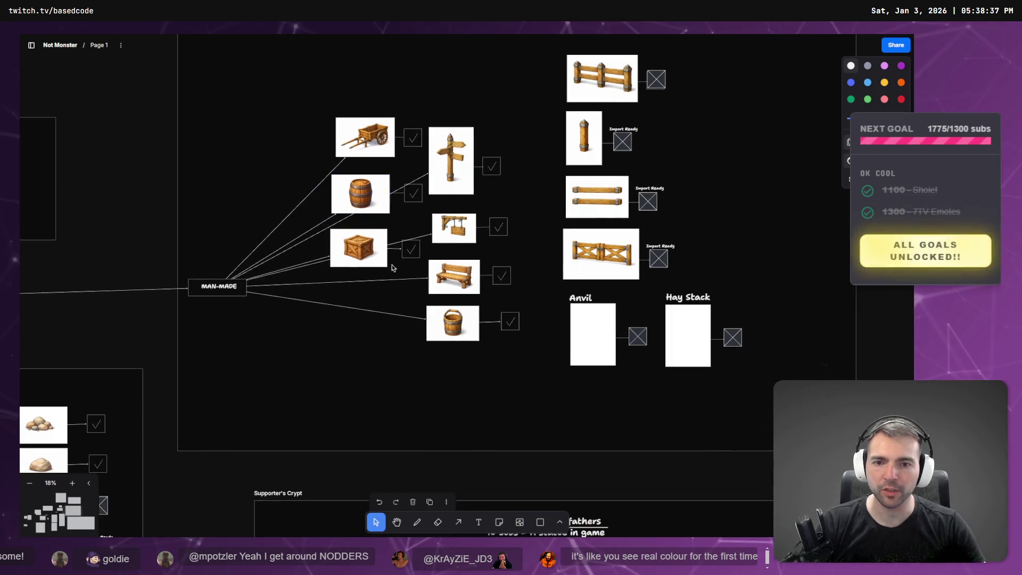
scroll(212, 103, "down", 5)
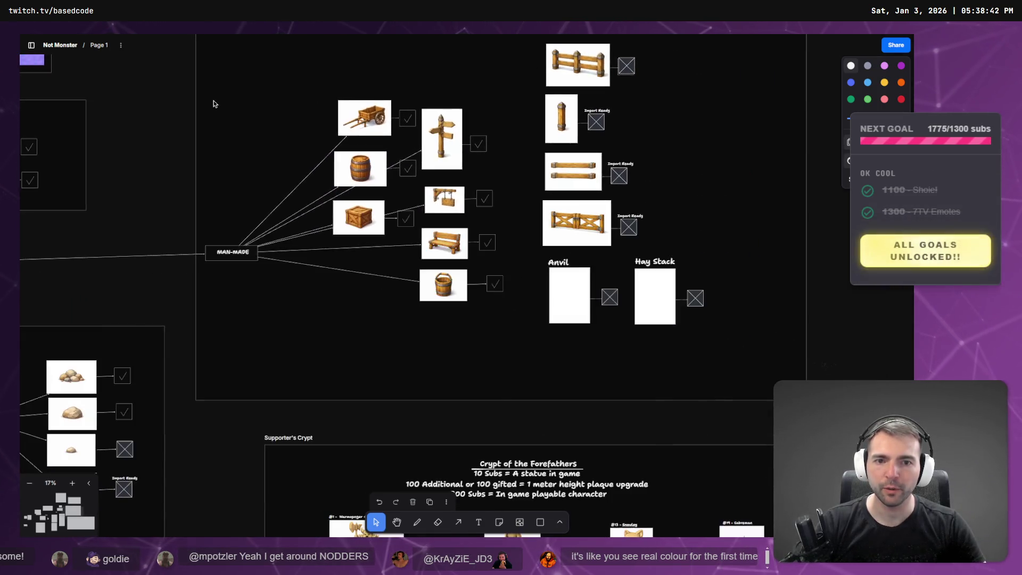
left_click_drag(370, 132, 371, 198)
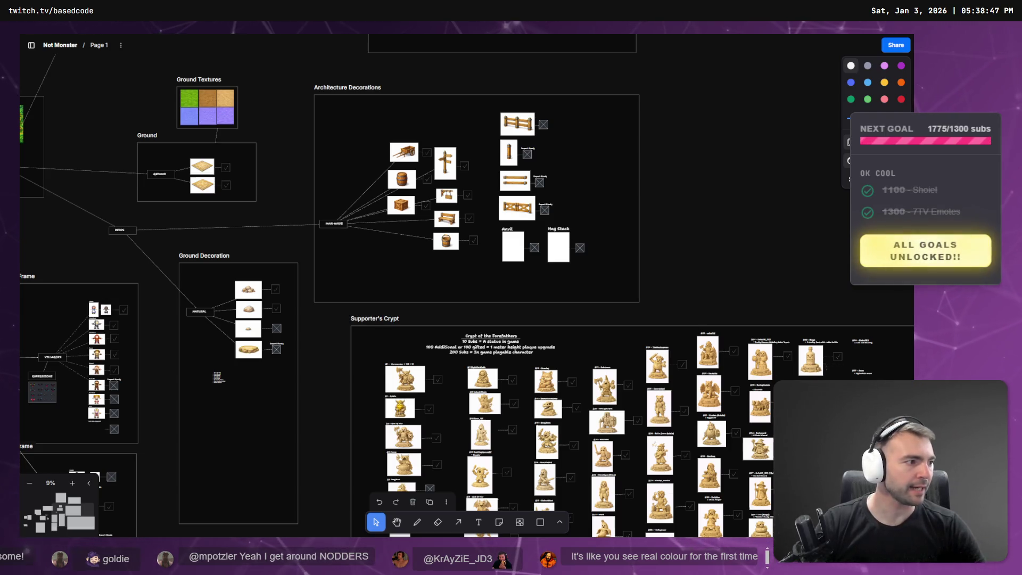
key("alt+Tab")
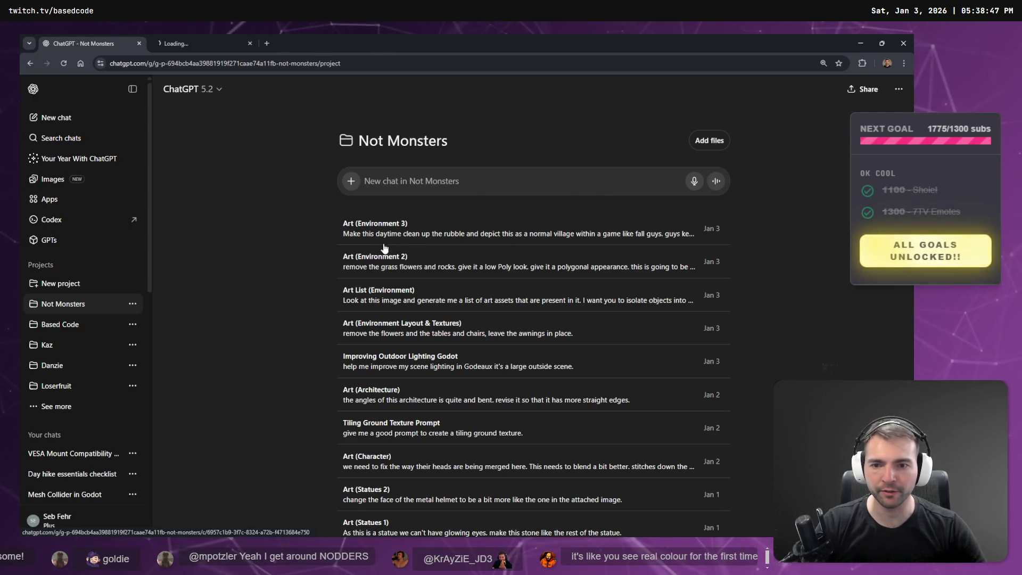
Open the Art (Environment 3), (Environment 2), (Environment 1) and another art chat in new tabs
middle_click(384, 253)
middle_click(392, 295)
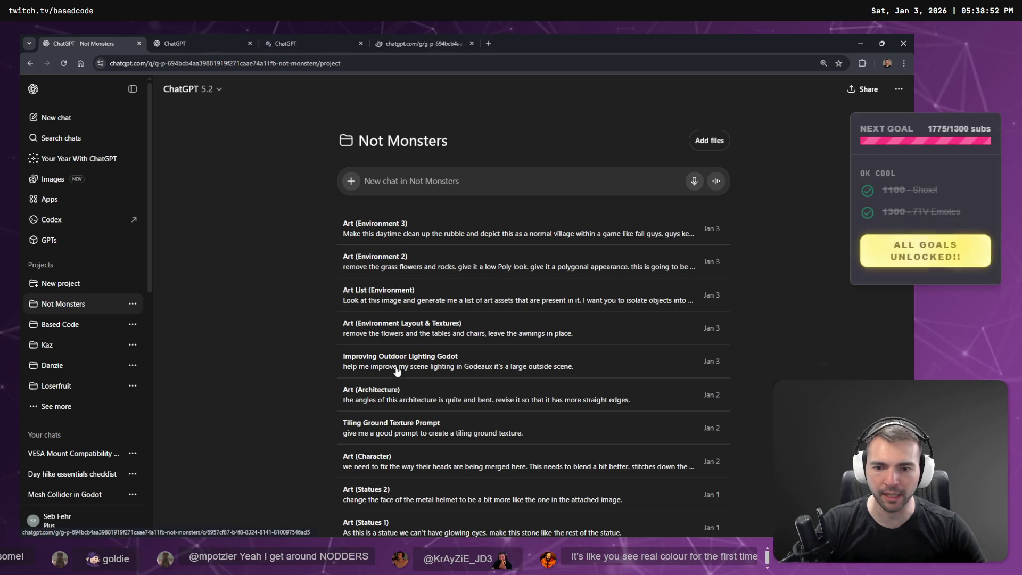
middle_click(402, 400)
scroll(400, 405, "down", 2)
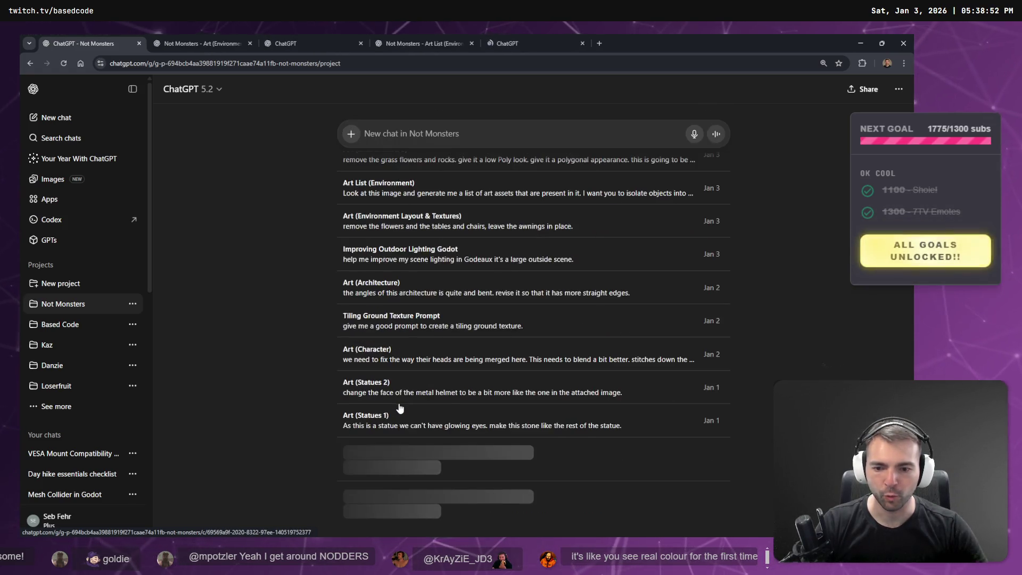
middle_click(416, 430)
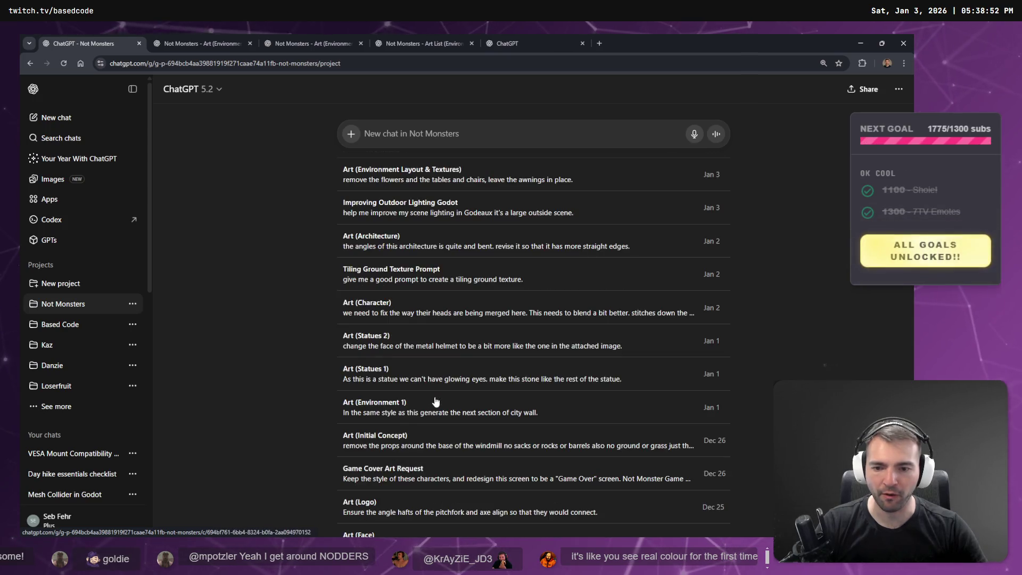
scroll(405, 421, "down", 3)
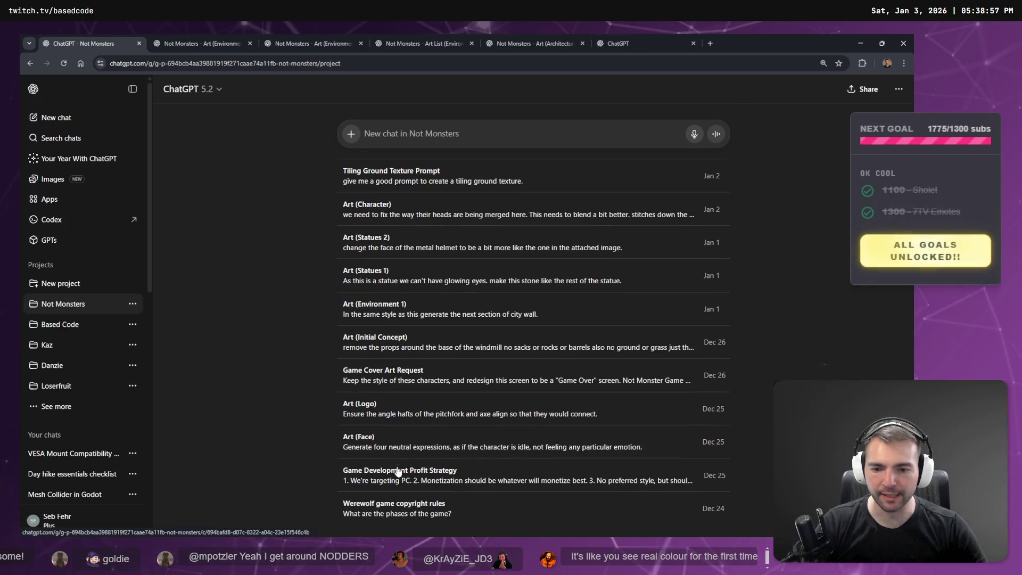
Look through the new tabs, ending on the Art (Architecture) cottage chat
left_click(282, 42)
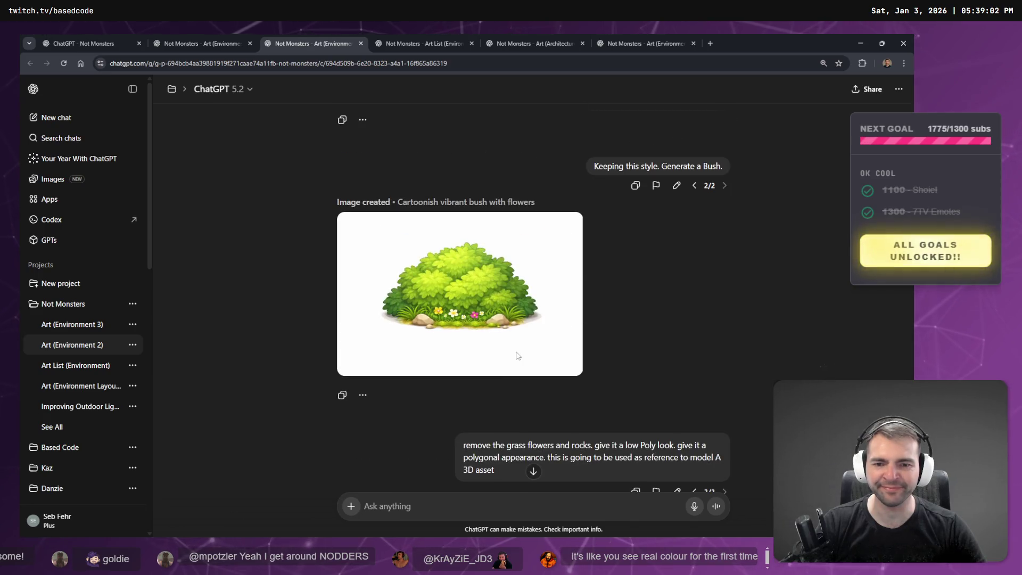
left_click(394, 38)
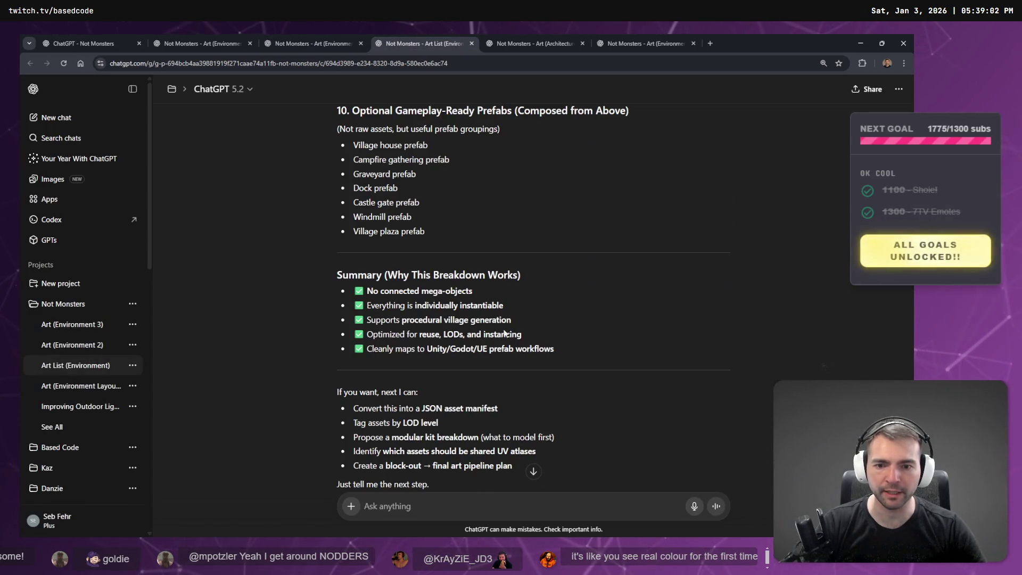
left_click(523, 45)
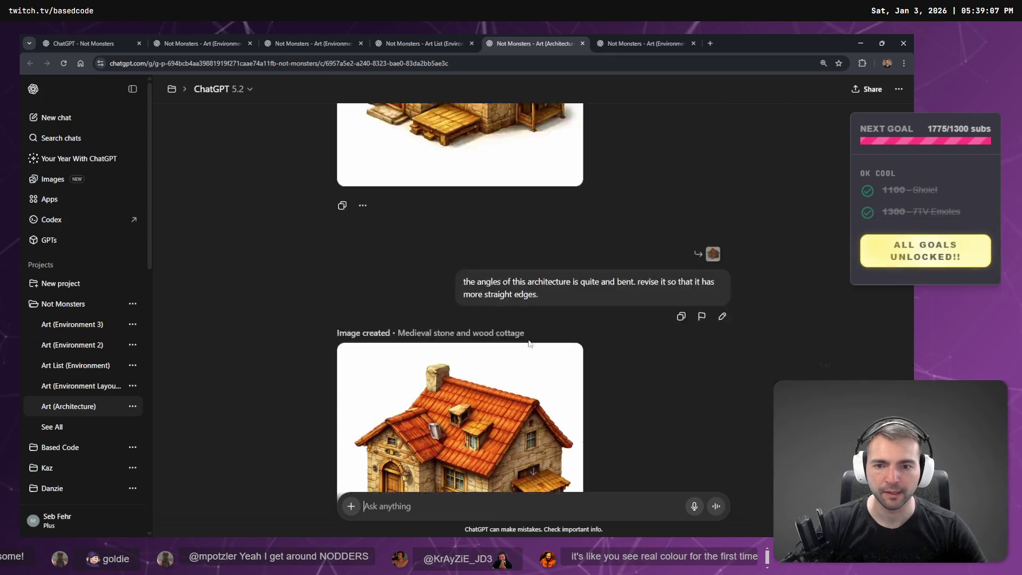
Review the city wall and town gates chat, then the Art (Architecture) cottage images
scroll(528, 343, "up", 10)
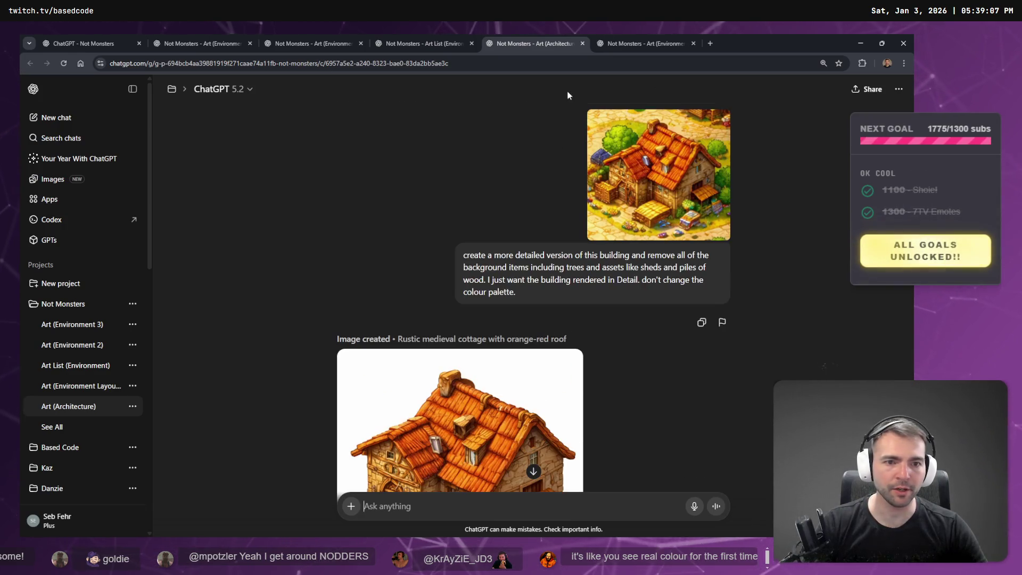
left_click(644, 43)
scroll(507, 318, "up", 10)
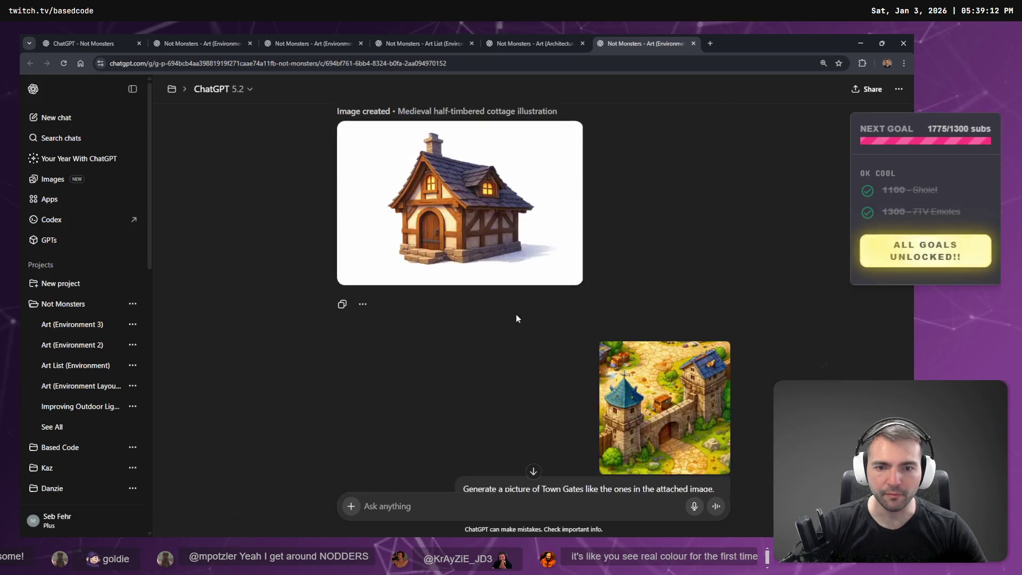
scroll(516, 318, "up", 10)
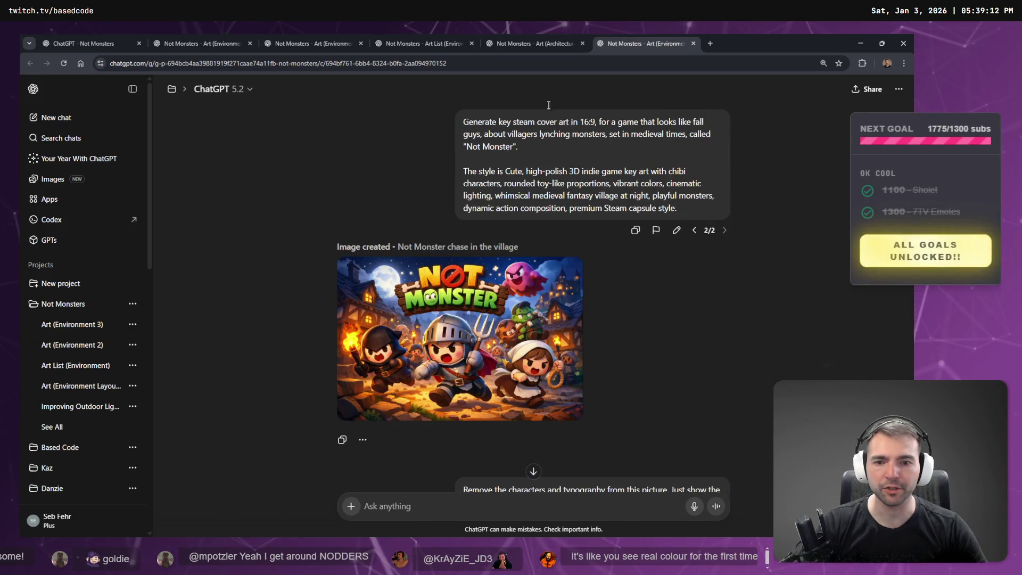
left_click(532, 43)
scroll(551, 366, "up", 10)
scroll(555, 373, "down", 7)
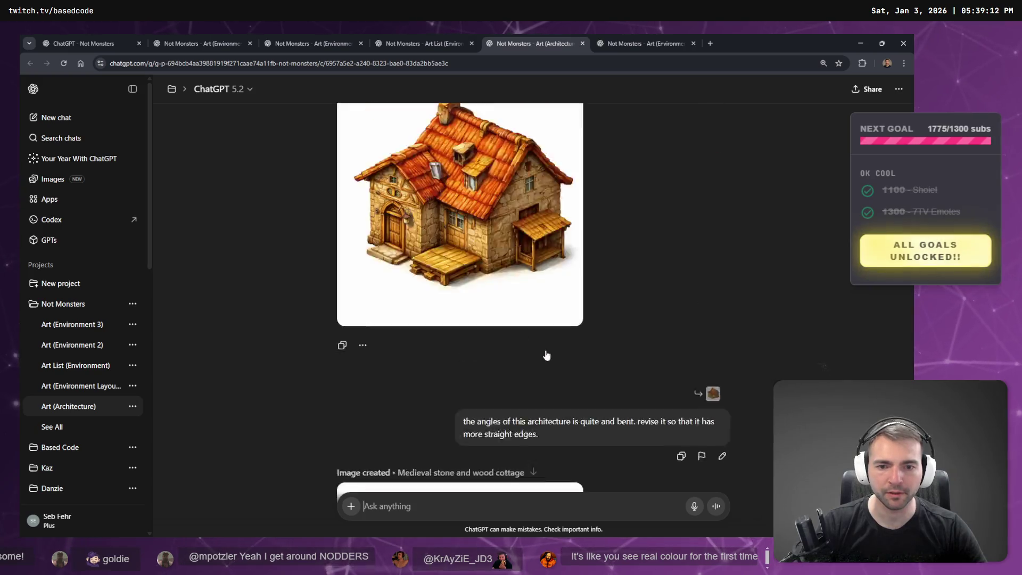
scroll(564, 319, "up", 3)
Move the Art List (Environment) tab to second position, then review the bush and village chats
left_click(428, 34)
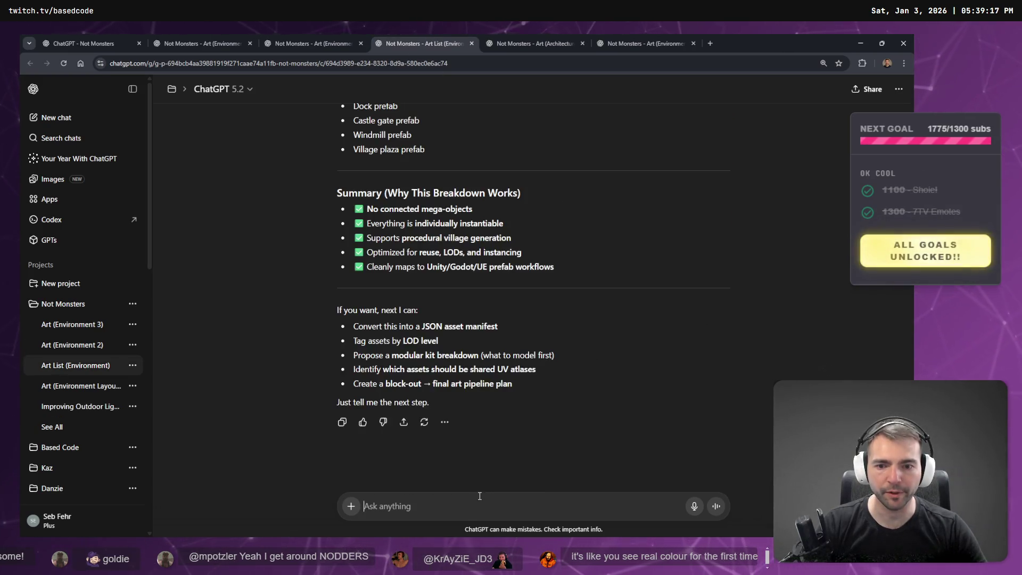
mouse_move(428, 35)
left_mouse_down()
mouse_move(418, 50)
mouse_move(171, 34)
left_mouse_up()
left_click(380, 42)
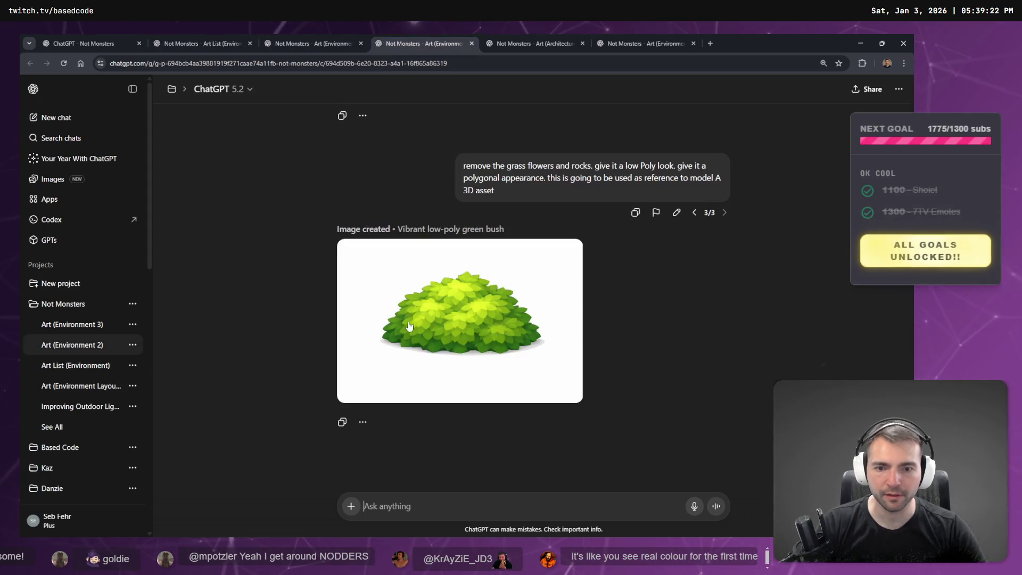
scroll(532, 266, "up", 5)
left_click(309, 43)
scroll(468, 395, "up", 5)
scroll(521, 368, "up", 5)
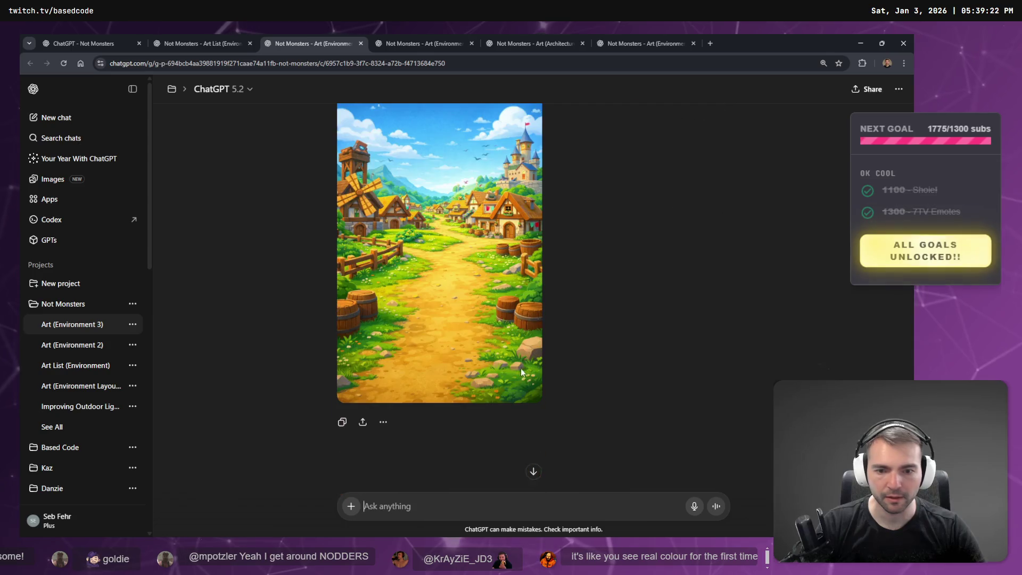
scroll(502, 363, "down", 5)
scroll(502, 212, "down", 5)
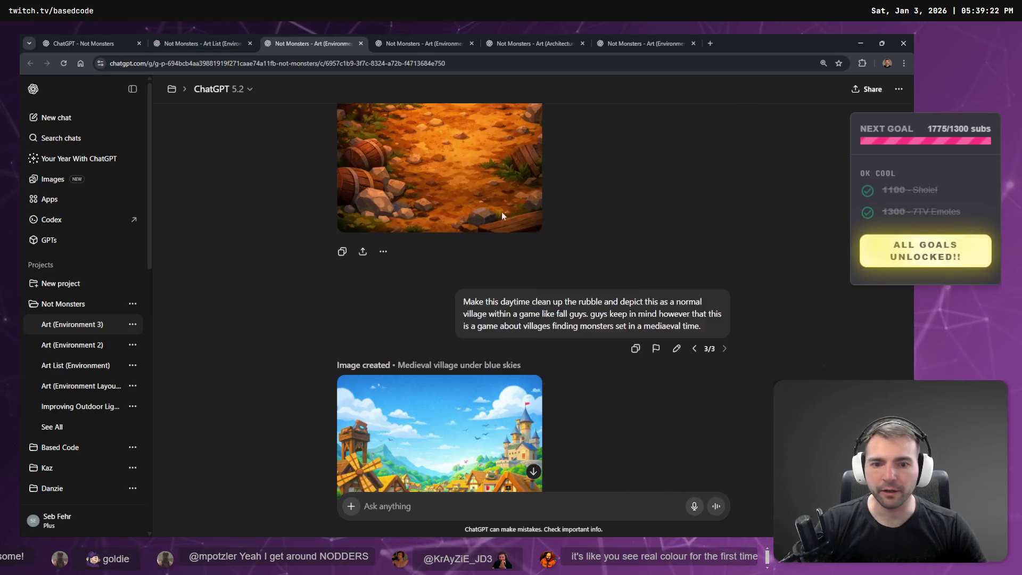
scroll(588, 269, "up", 10)
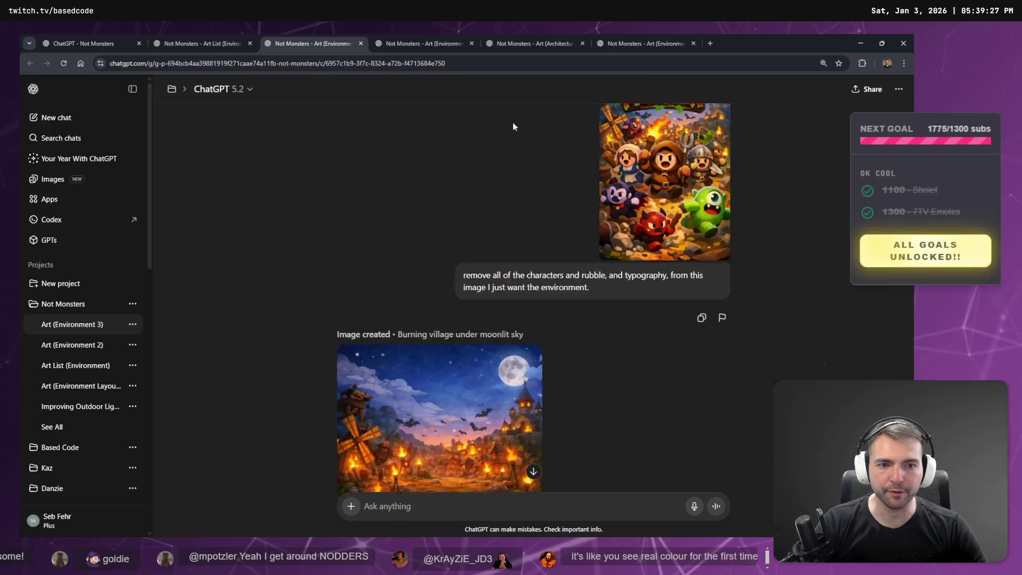
Revisit the bush, cottage and town gates chats, then open the Not Monsters project page in a new tab
left_click(404, 40)
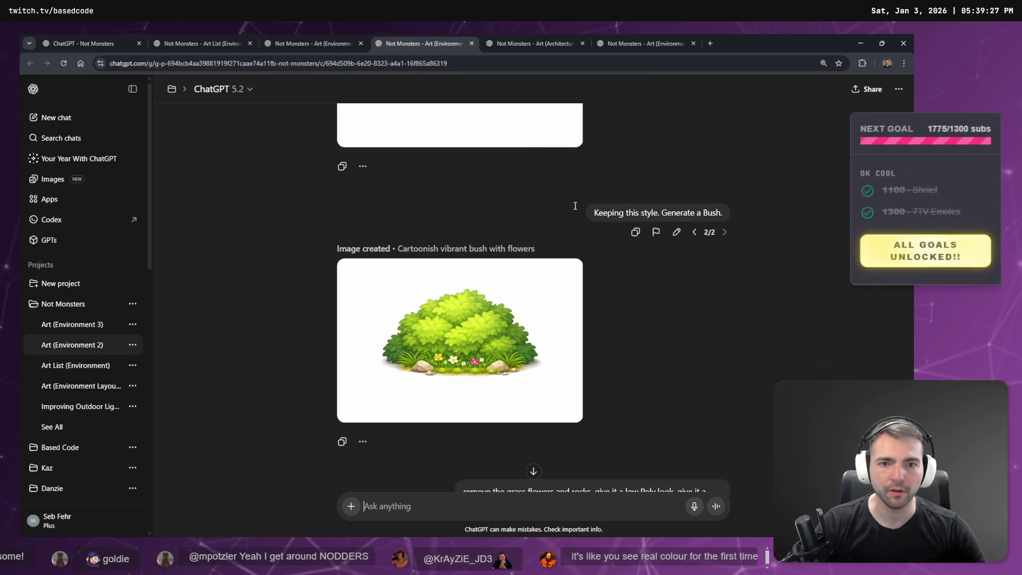
scroll(575, 205, "down", 5)
left_click(533, 44)
scroll(670, 400, "down", 5)
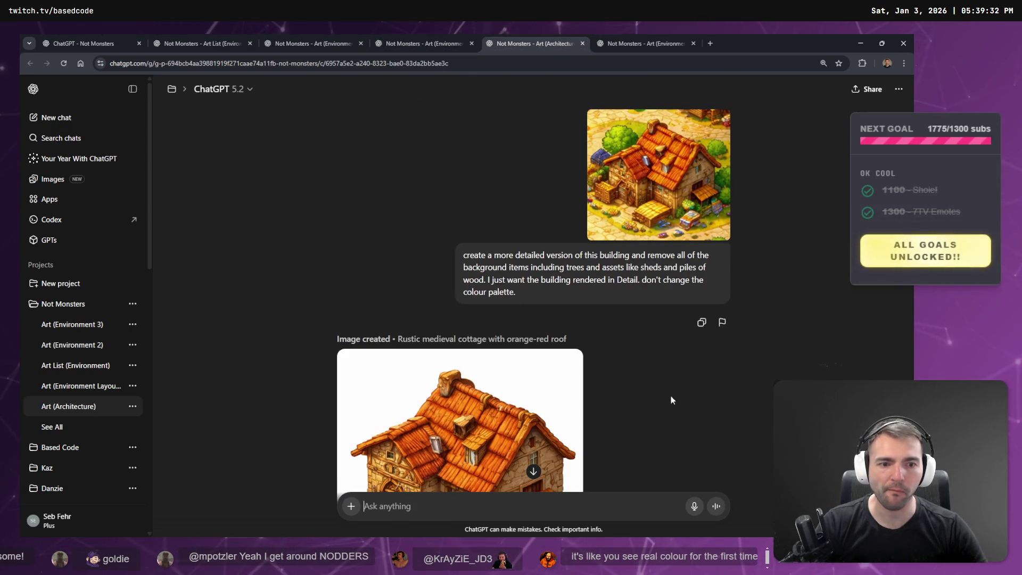
scroll(672, 330, "down", 10)
scroll(671, 341, "up", 8)
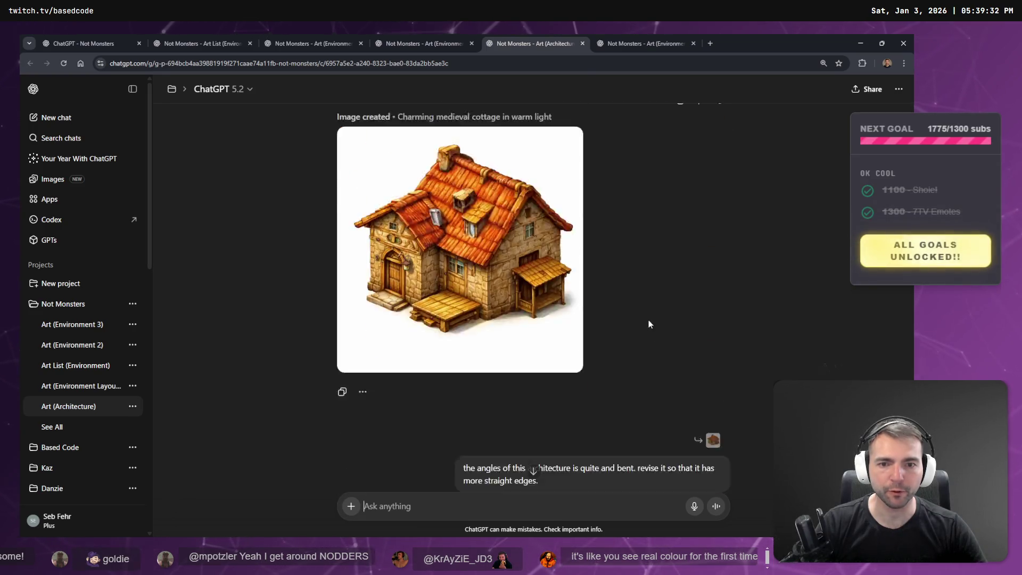
key("ctrl+Tab")
scroll(676, 388, "down", 15)
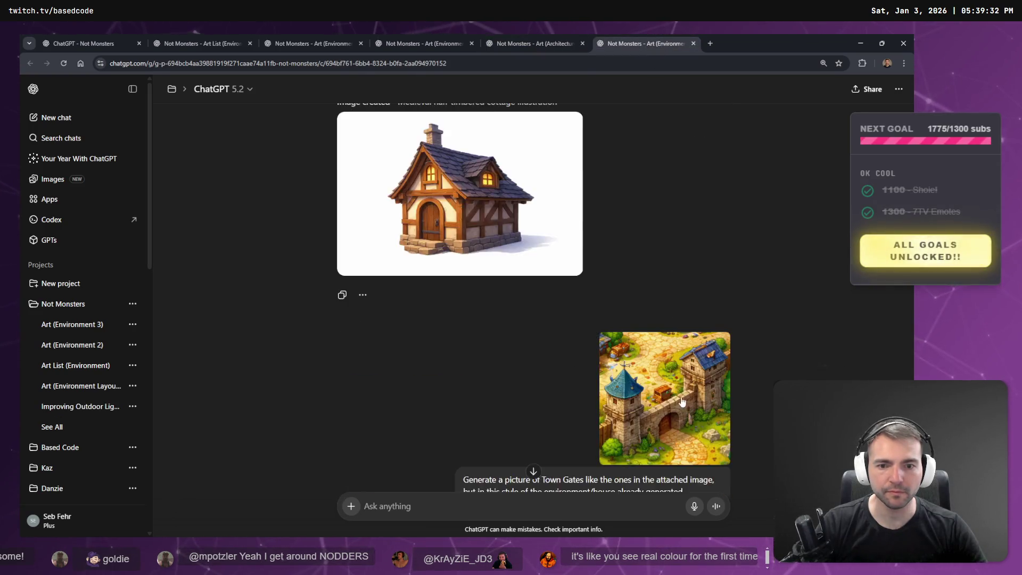
scroll(671, 386, "up", 15)
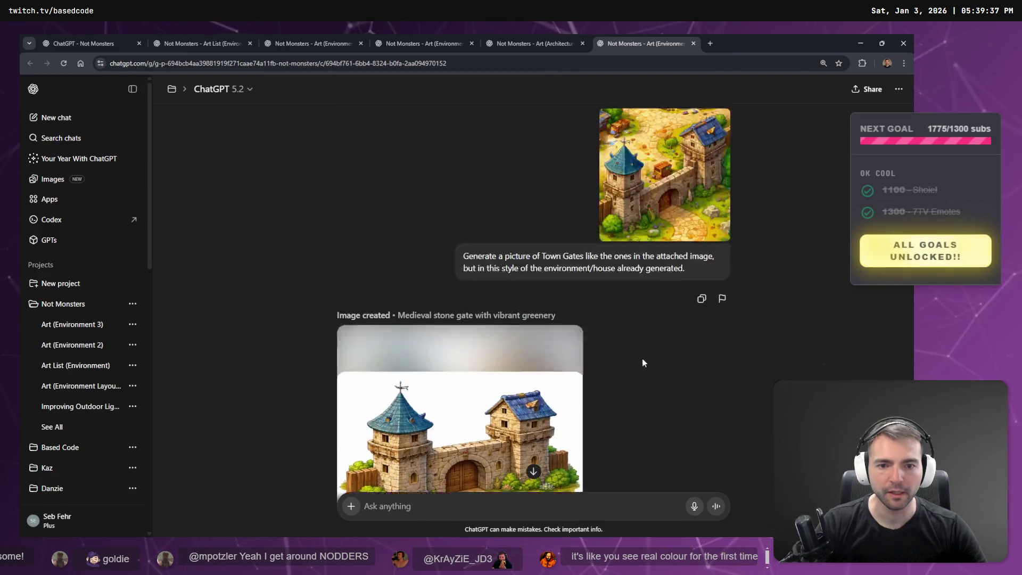
scroll(479, 373, "up", 6)
scroll(266, 352, "down", 5)
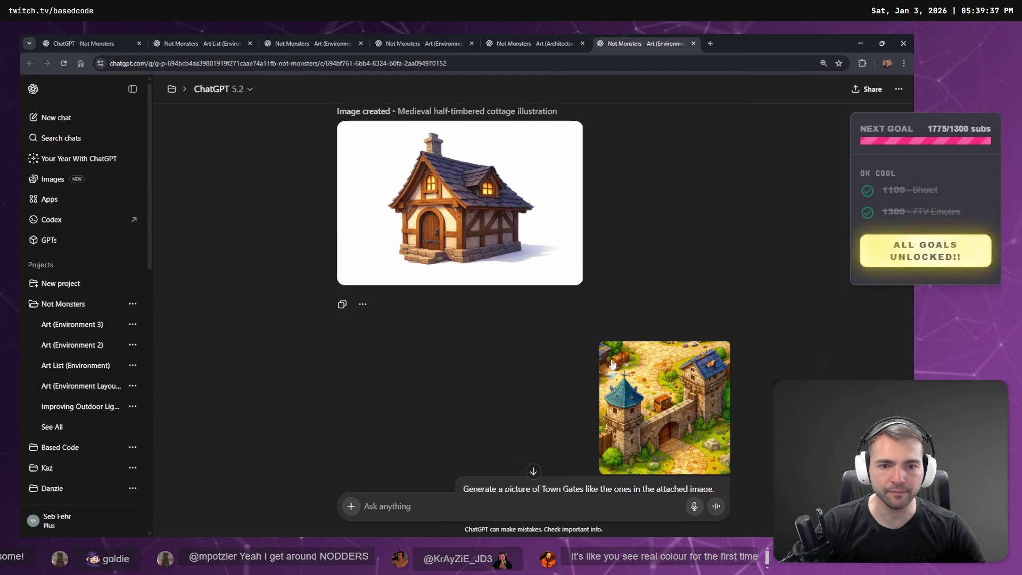
middle_click(69, 314)
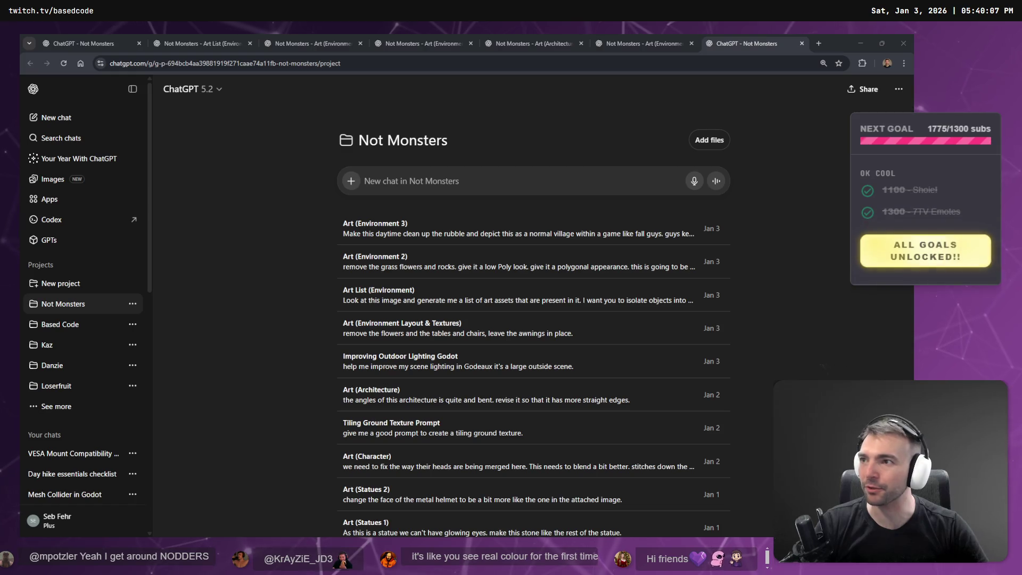
From the Not Monsters chat list, open Art (Initial Concept) in a new tab and switch to it
left_click(277, 361)
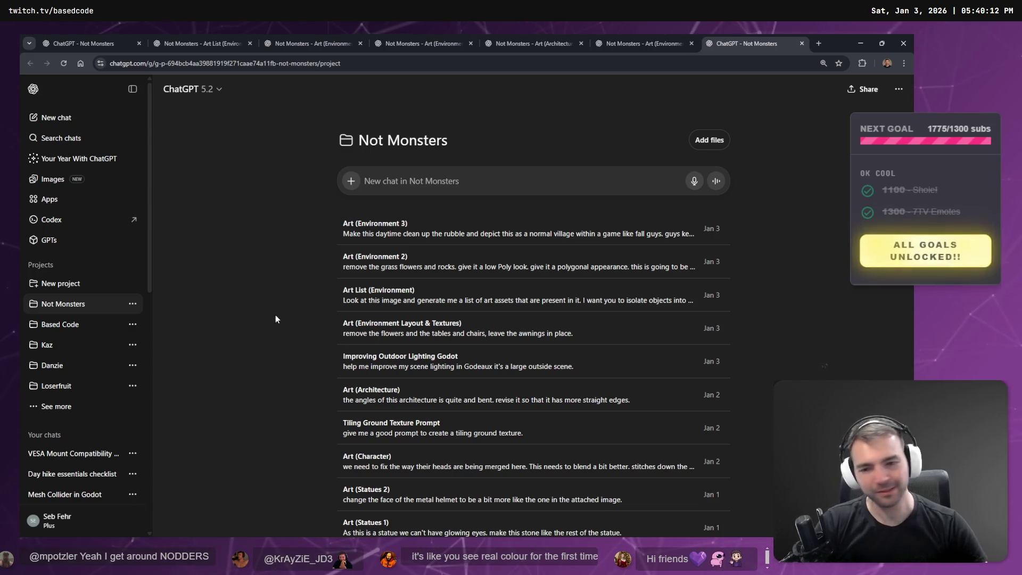
left_click(508, 41)
left_click(727, 38)
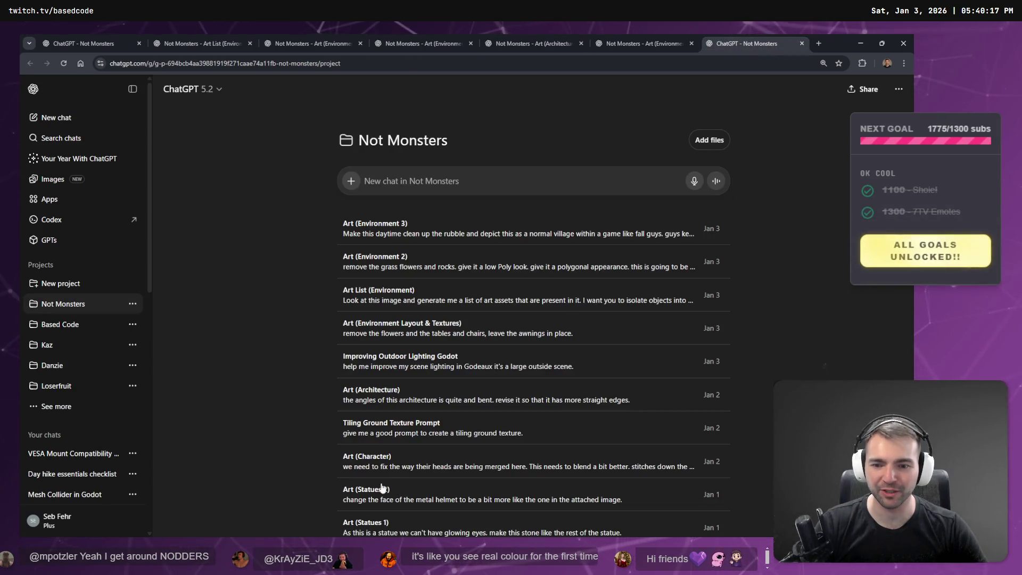
scroll(402, 416, "down", 2)
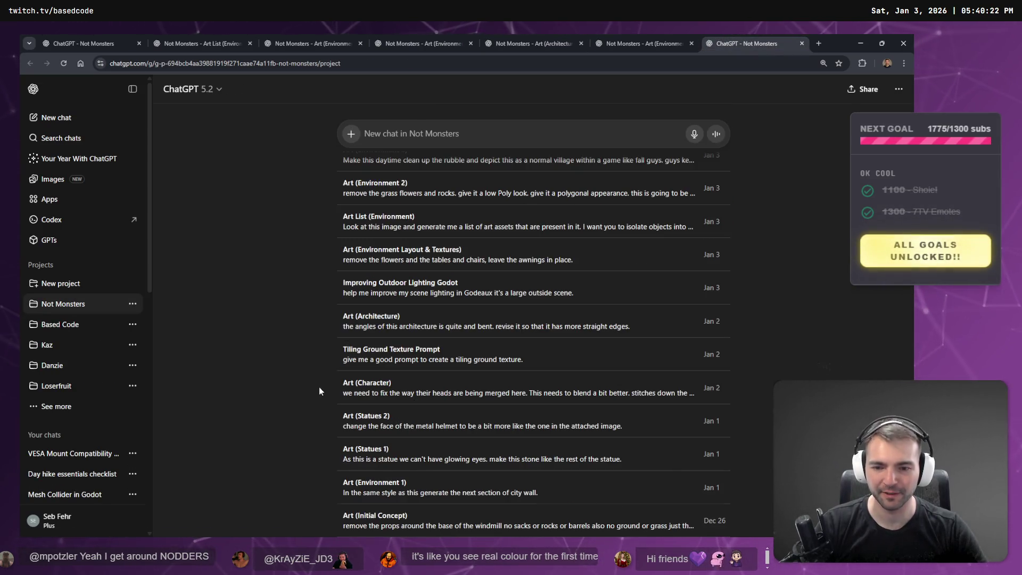
scroll(323, 388, "down", 1)
scroll(324, 393, "down", 1)
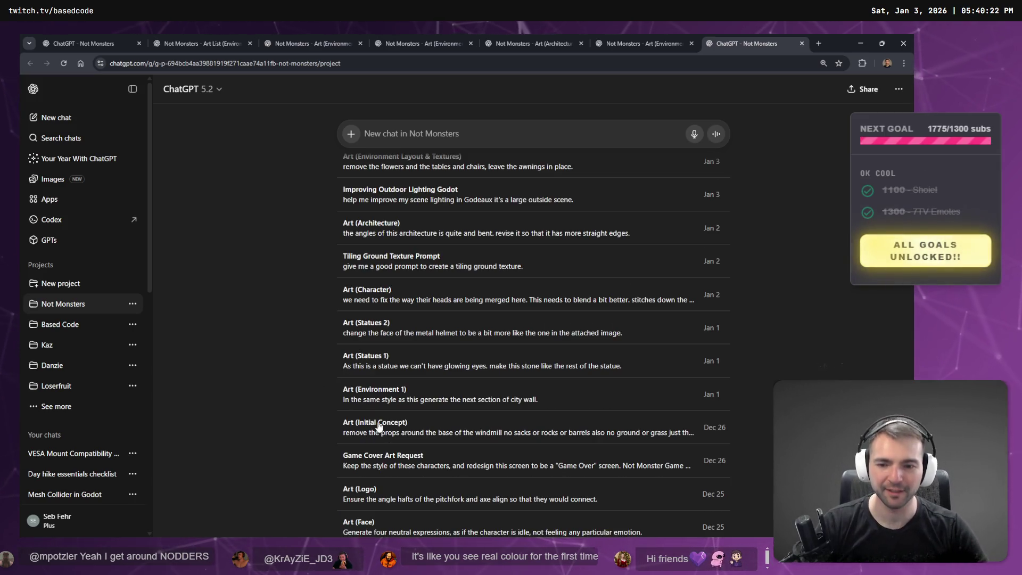
middle_click(343, 426)
left_click(758, 40)
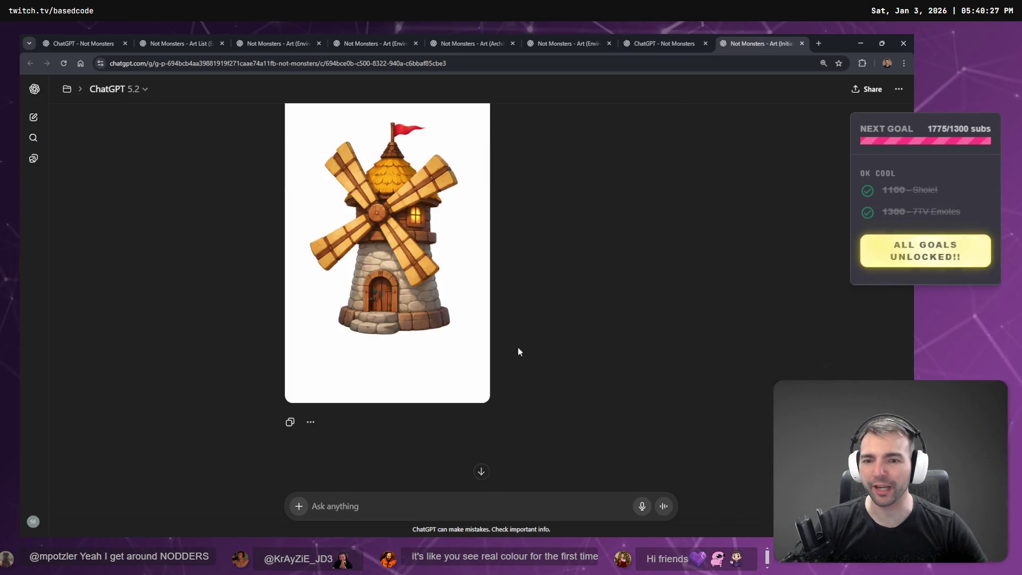
Show the birds-eye town version of the village map and view it full size
scroll(514, 340, "up", 10)
scroll(527, 332, "up", 2)
scroll(581, 293, "down", 5)
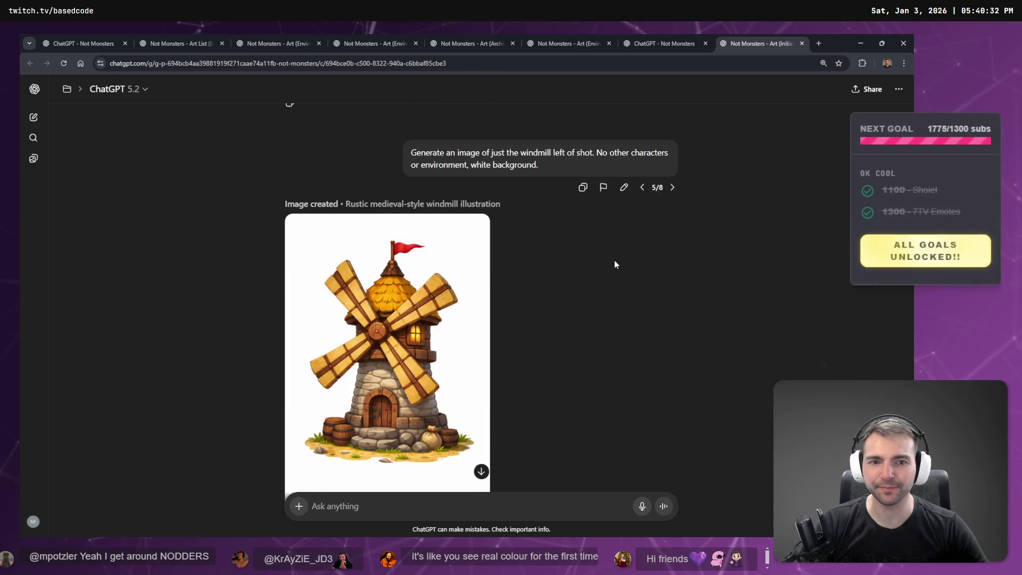
left_click(672, 189)
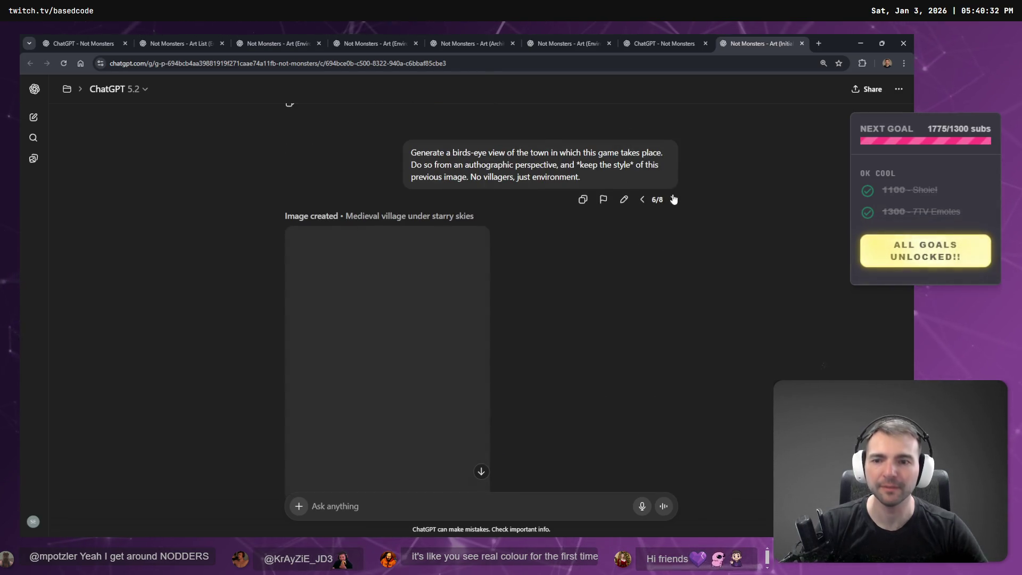
scroll(672, 210, "down", 2)
scroll(666, 229, "up", 1)
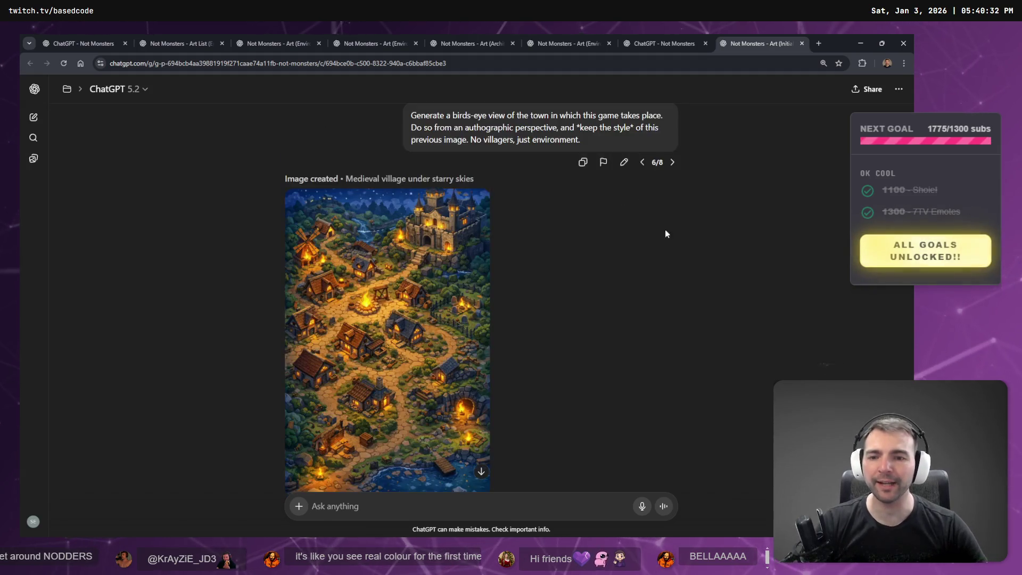
scroll(665, 234, "down", 1)
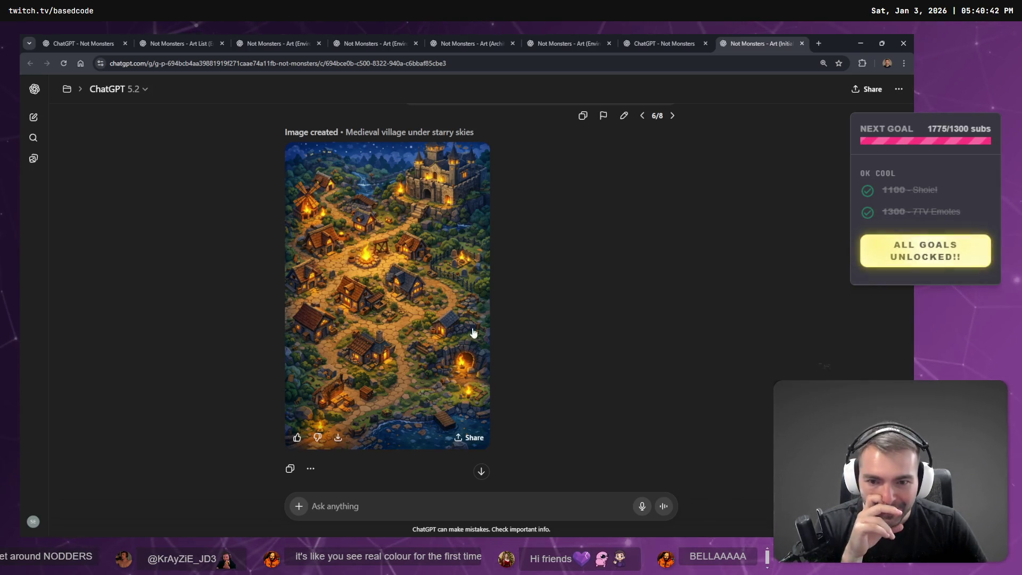
left_click(426, 274)
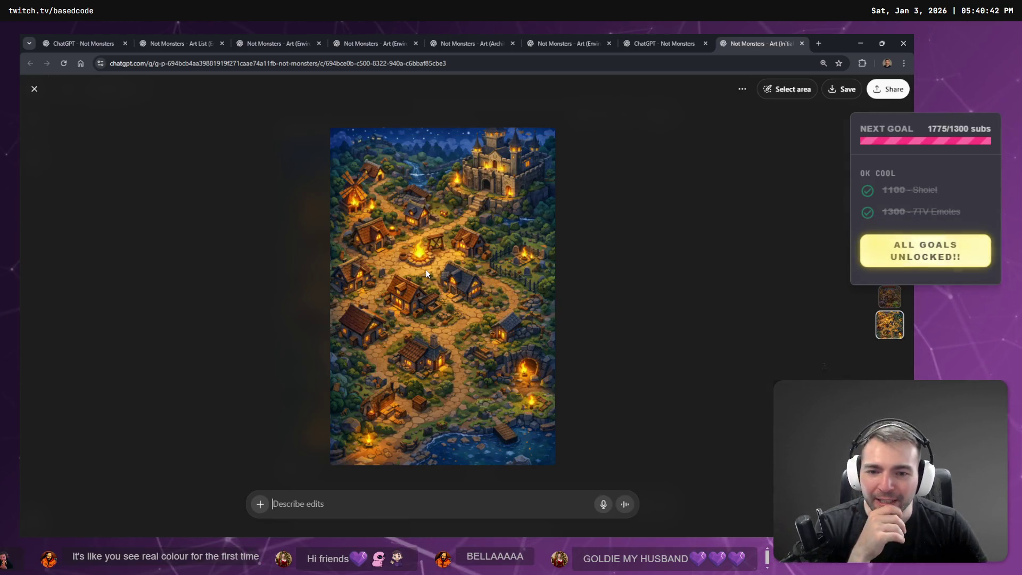
left_click(646, 238)
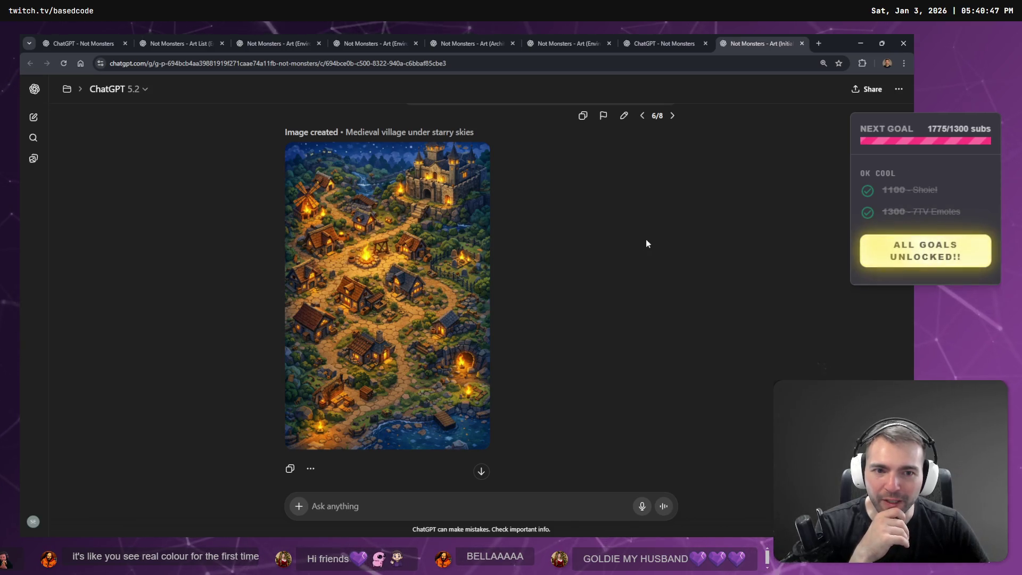
Compare the daytime village and windmill-only versions, then return to the night-time village map
left_click(673, 117)
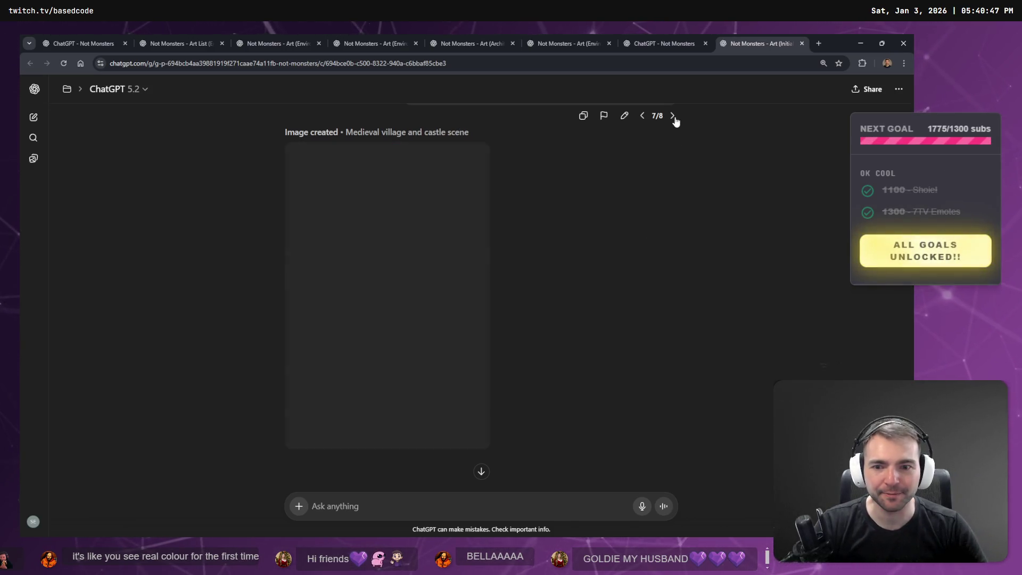
scroll(587, 203, "down", 5)
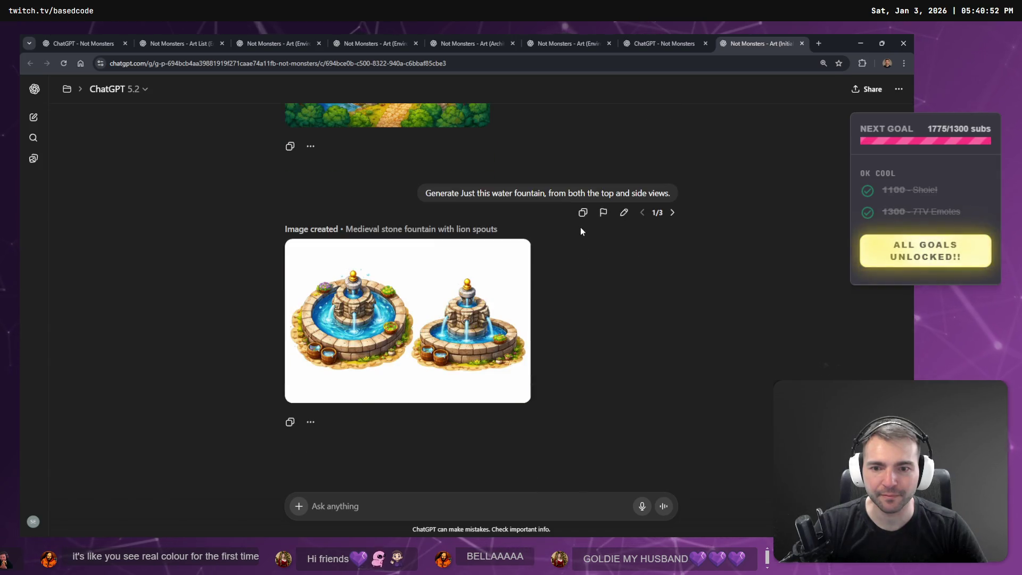
scroll(577, 234, "up", 5)
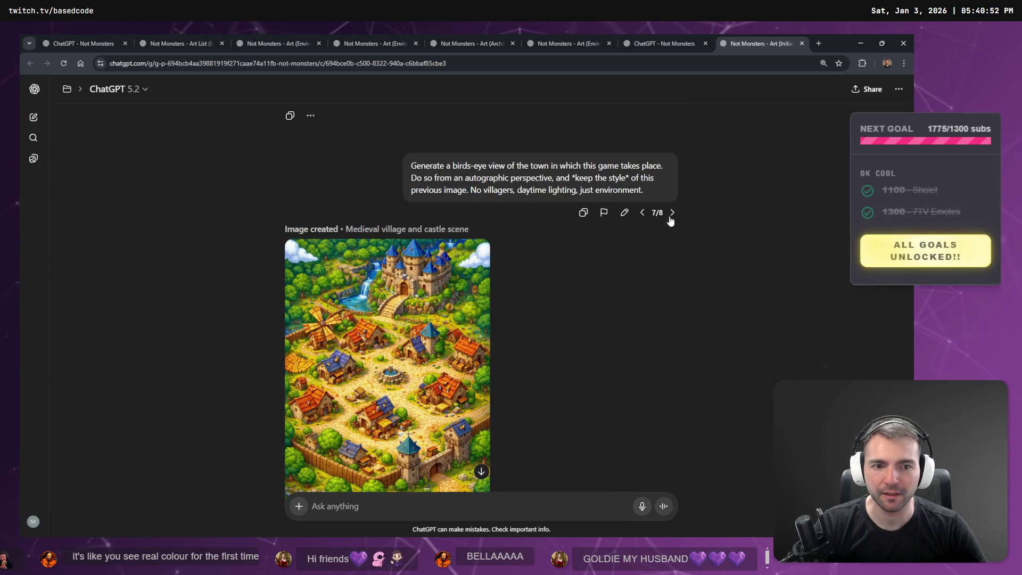
left_click(673, 210)
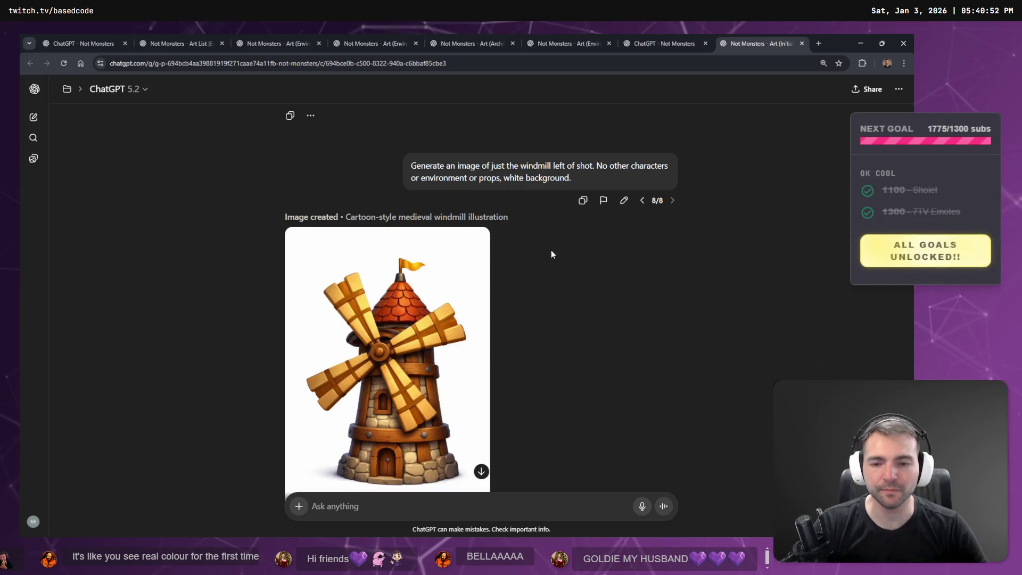
scroll(551, 252, "down", 3)
scroll(606, 249, "up", 5)
scroll(617, 249, "down", 3)
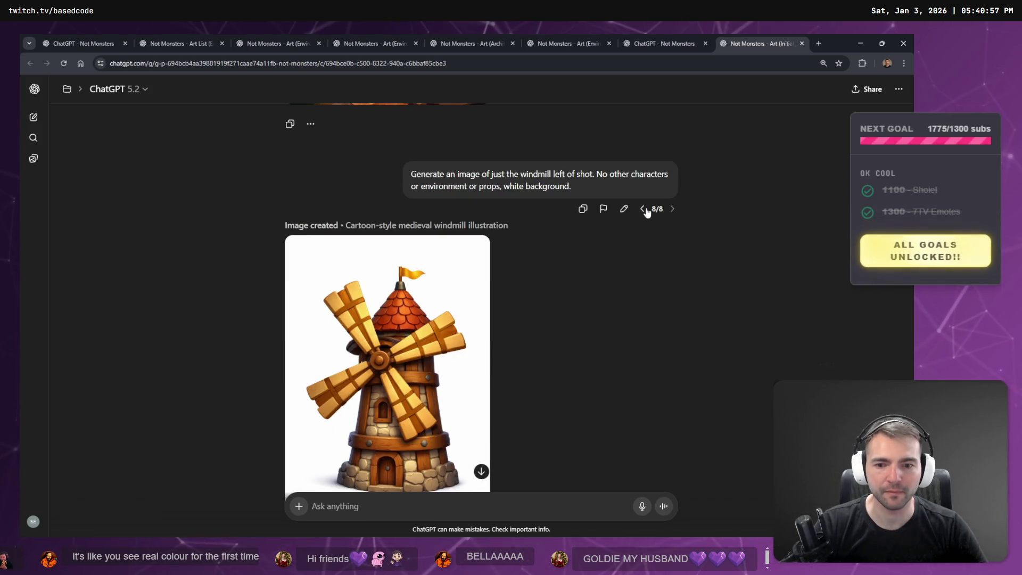
left_click(643, 209)
left_click(642, 222)
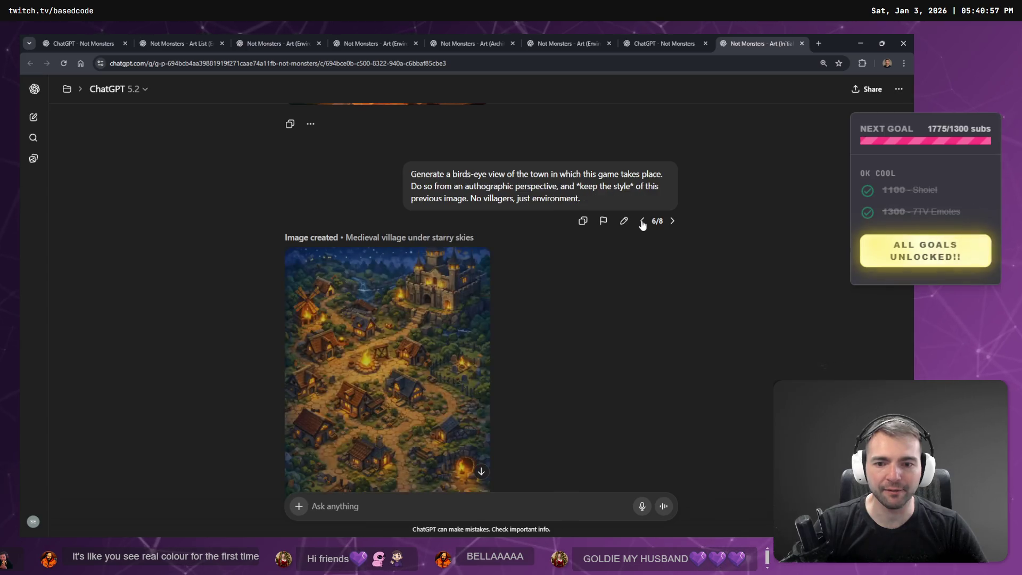
Glance at the cottage images chat, then come back to the Initial Concept chat's night-time map
scroll(628, 244, "up", 8)
scroll(502, 254, "down", 3)
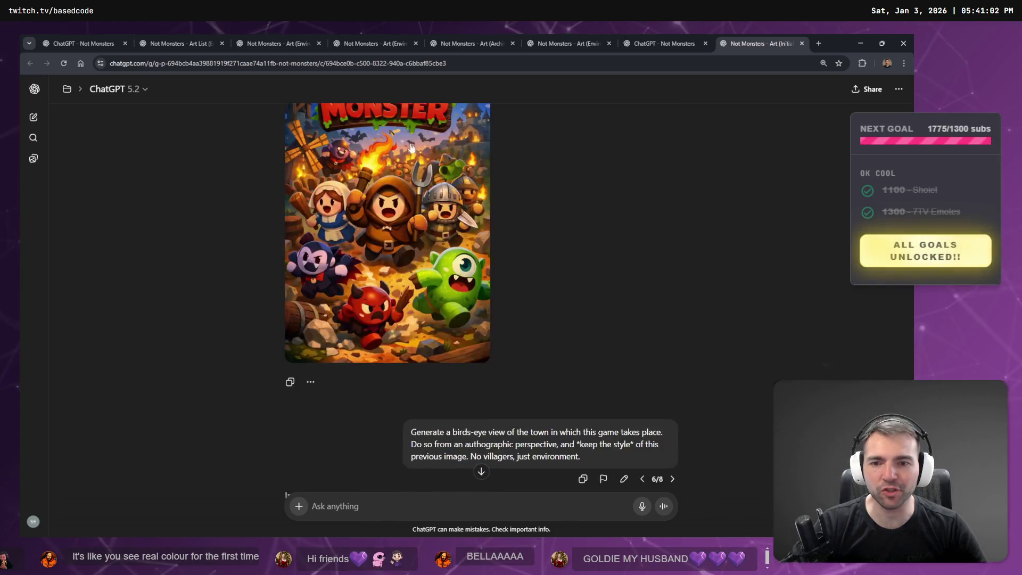
scroll(484, 173, "up", 3)
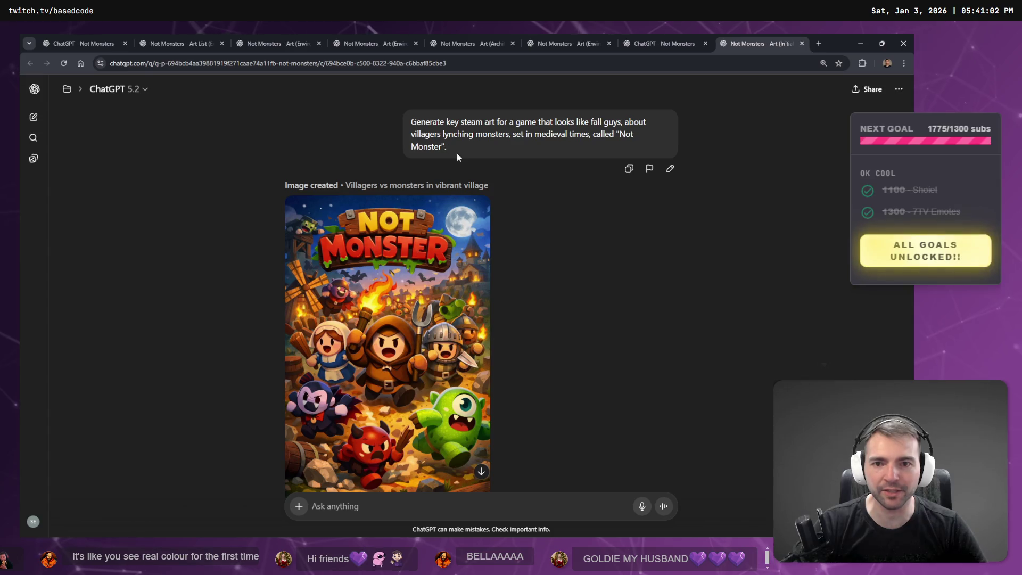
left_click_drag(456, 152, 401, 124)
scroll(435, 171, "down", 7)
scroll(435, 171, "down", 3)
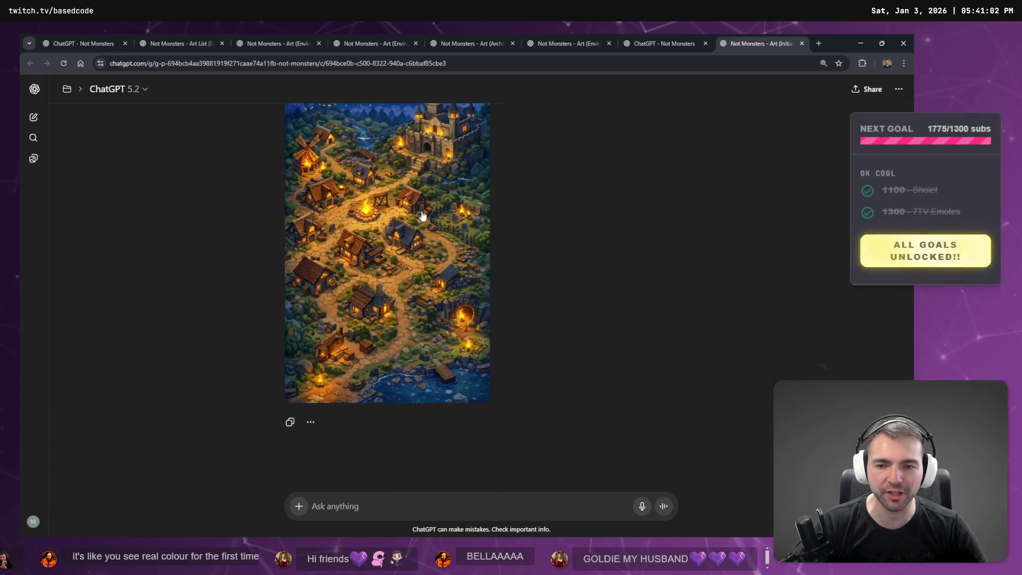
scroll(458, 192, "up", 8)
scroll(469, 207, "down", 5)
scroll(477, 213, "up", 4)
scroll(477, 213, "up", 3)
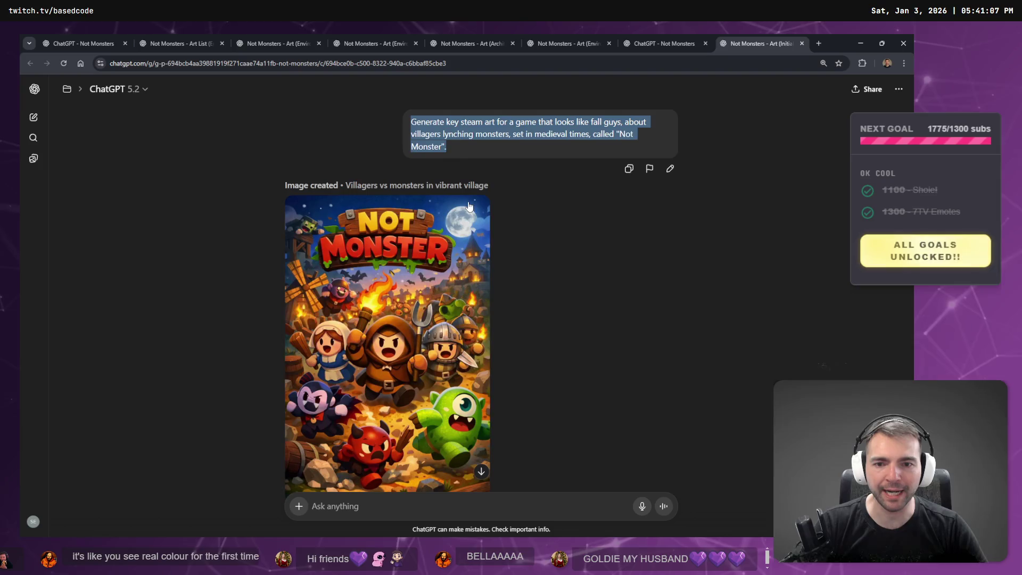
left_click_drag(447, 148, 392, 114)
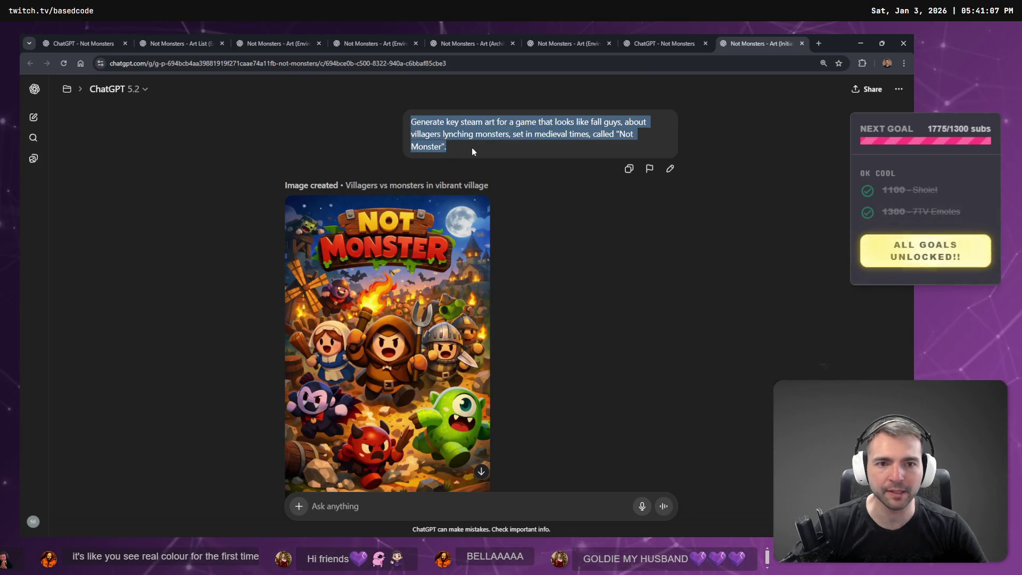
scroll(468, 145, "down", 8)
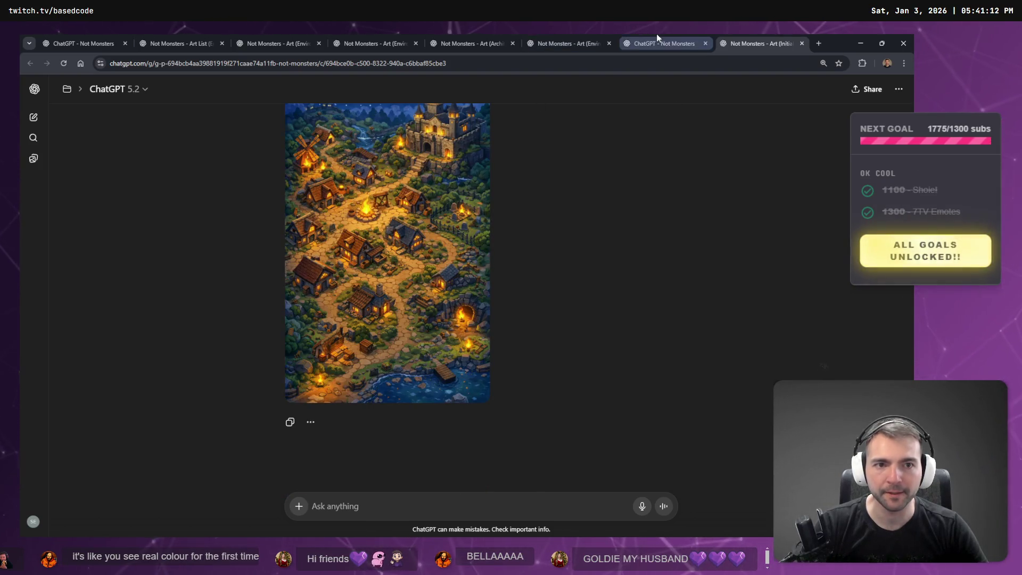
left_click(532, 33)
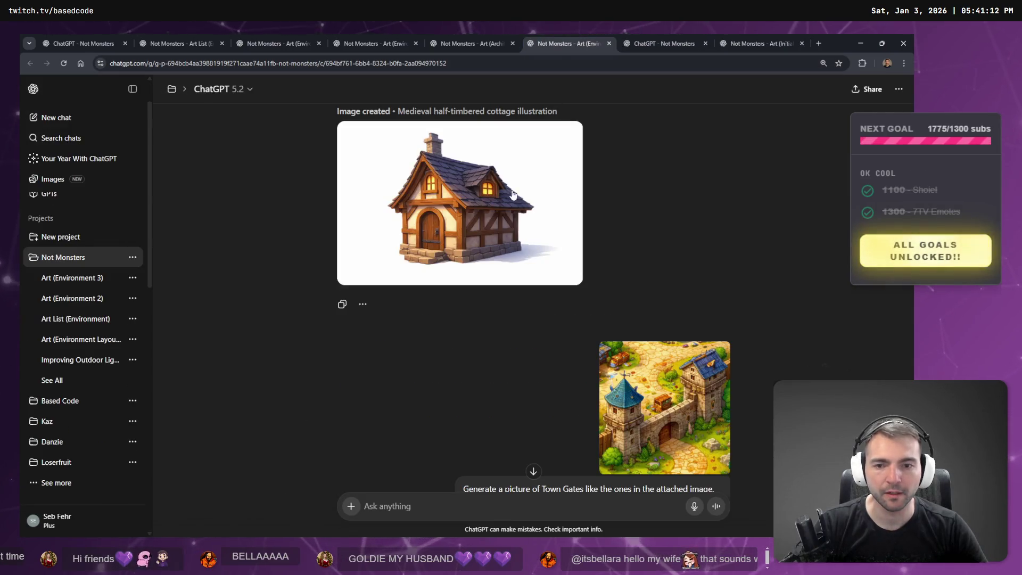
scroll(529, 225, "down", 10)
key("ctrl+9")
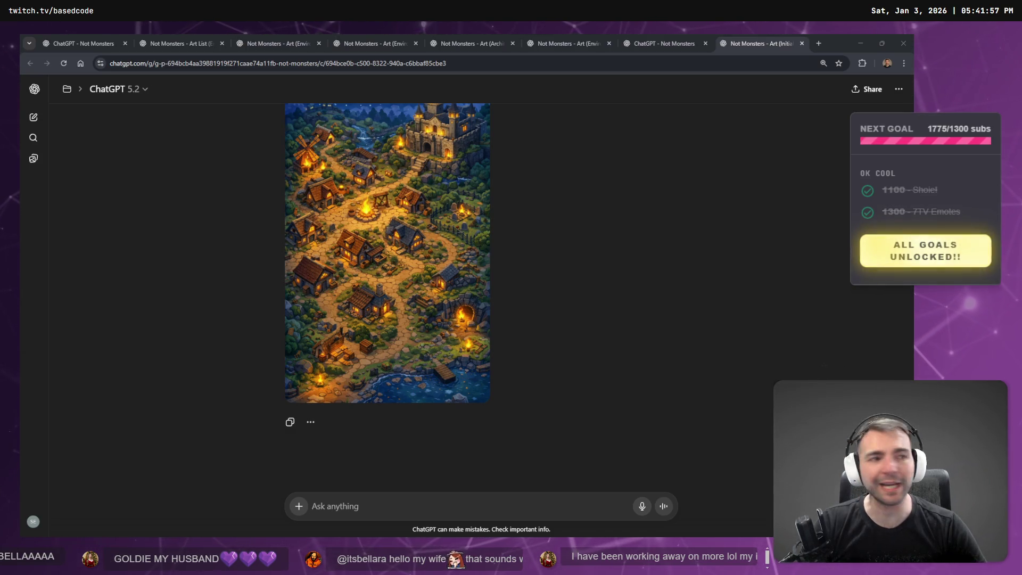
key("alt+Tab")
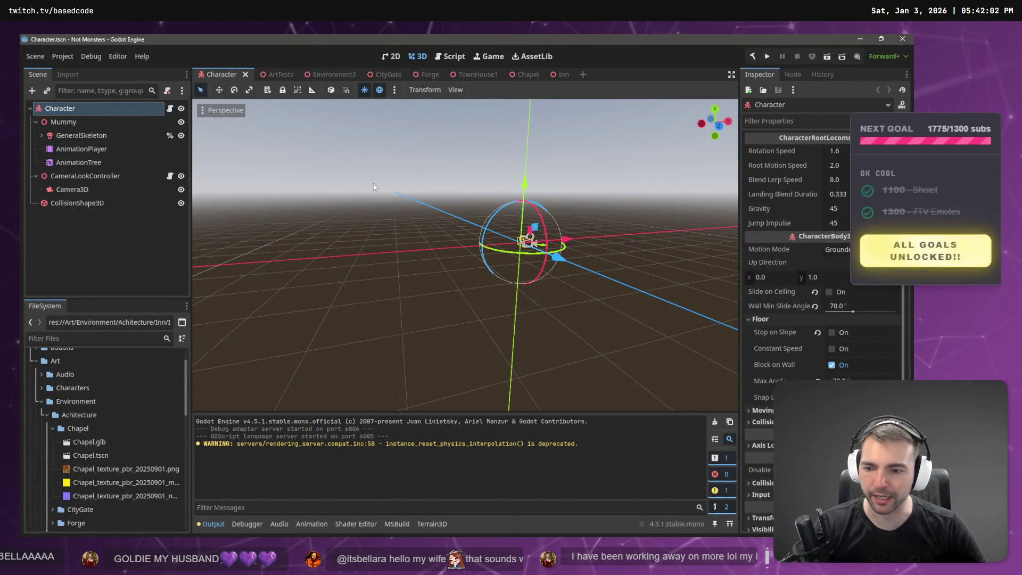
Fly through the Environment3 scene past the gallows, chapel and houses, then open the ArtTests scene
left_click(334, 76)
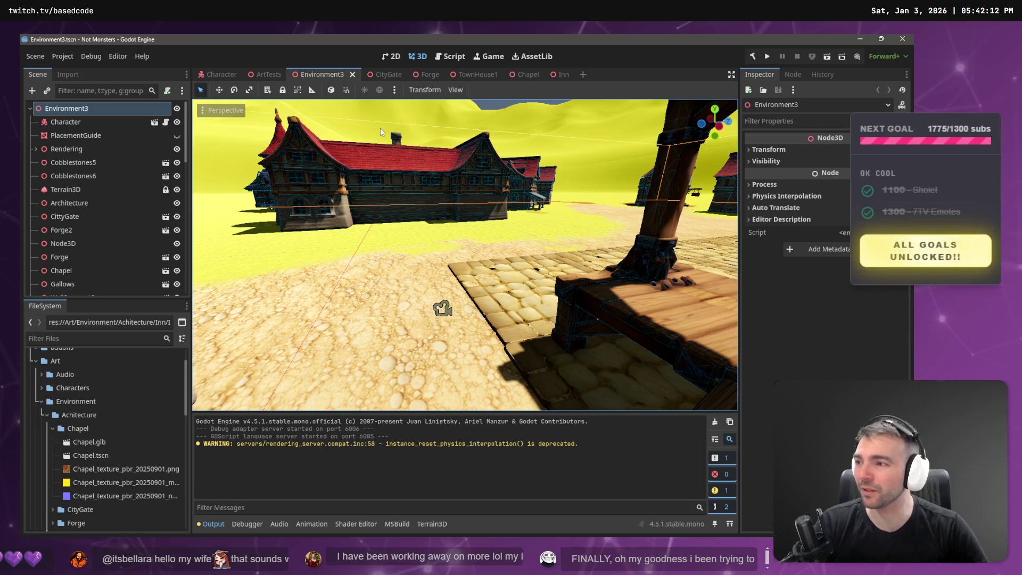
right_click(381, 126)
key("s")
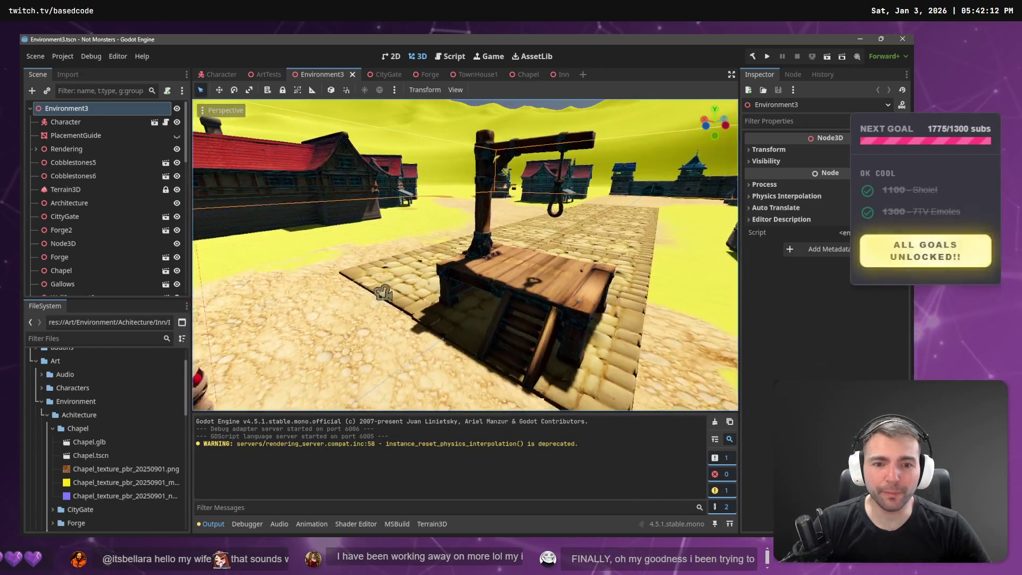
key("s")
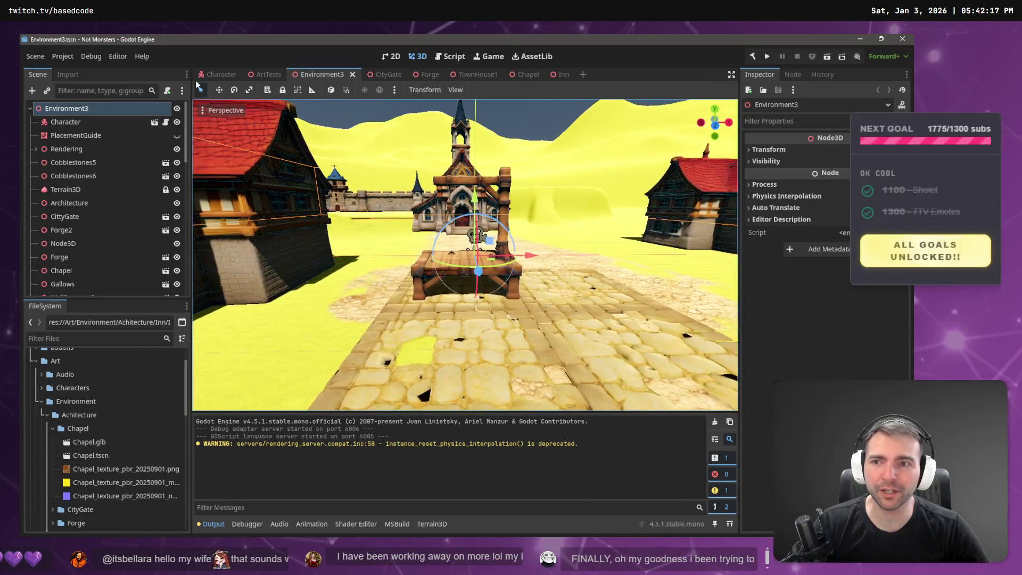
left_click(262, 74)
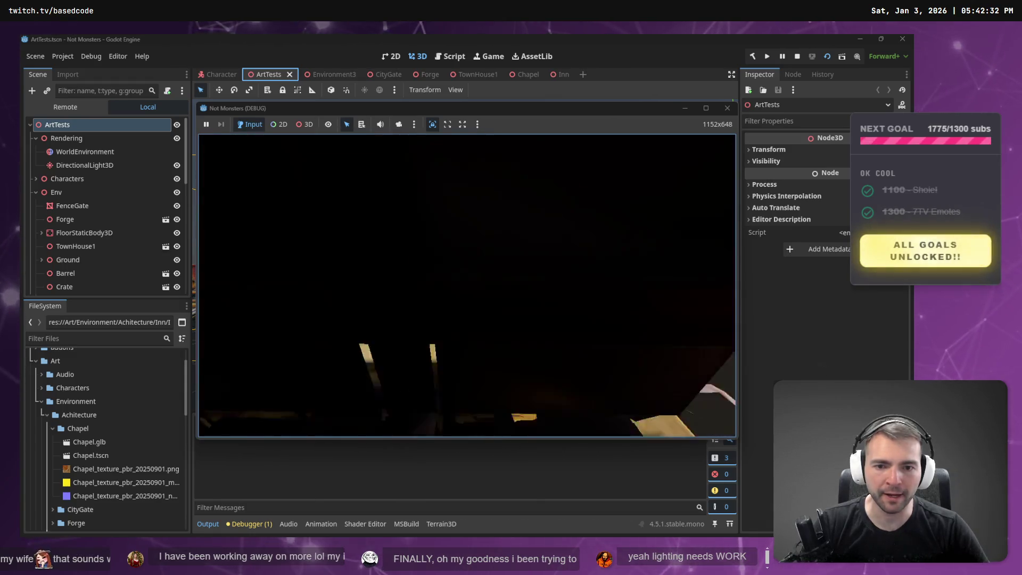
Stop the test game and close the TownHouse1, CityGate, Forge, Chapel and Inn scene tabs
key("w")
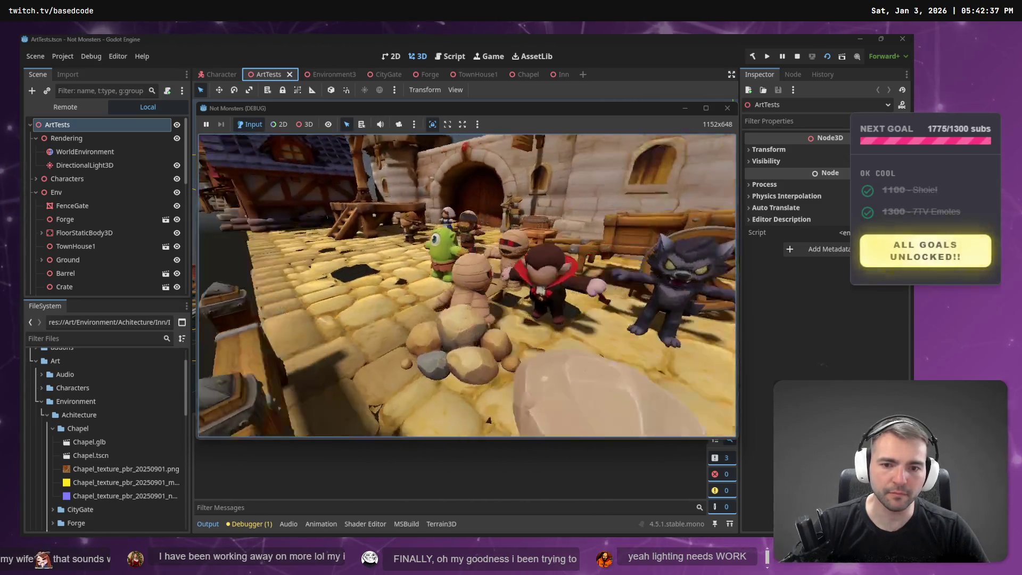
key("Escape")
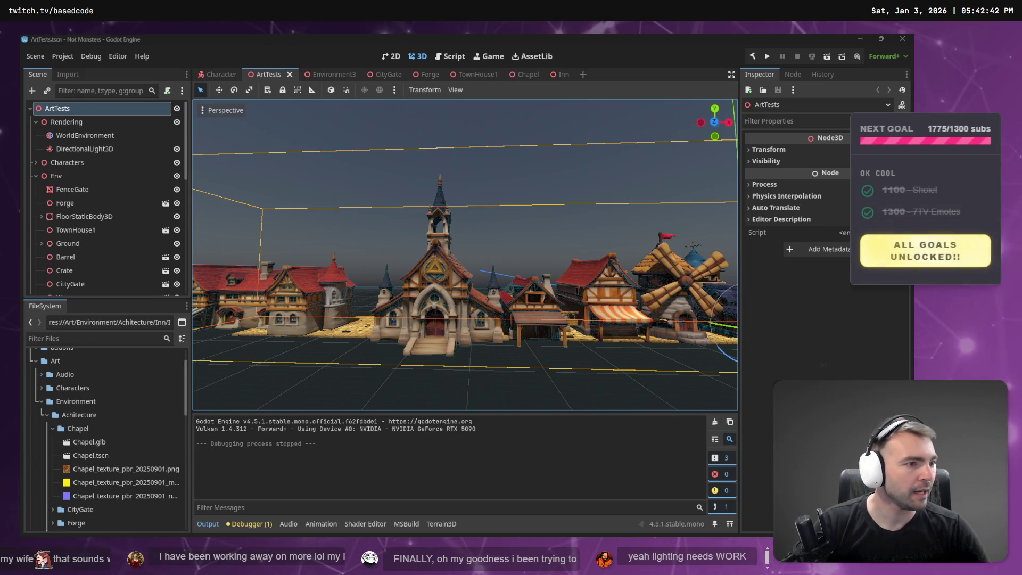
left_click(469, 75)
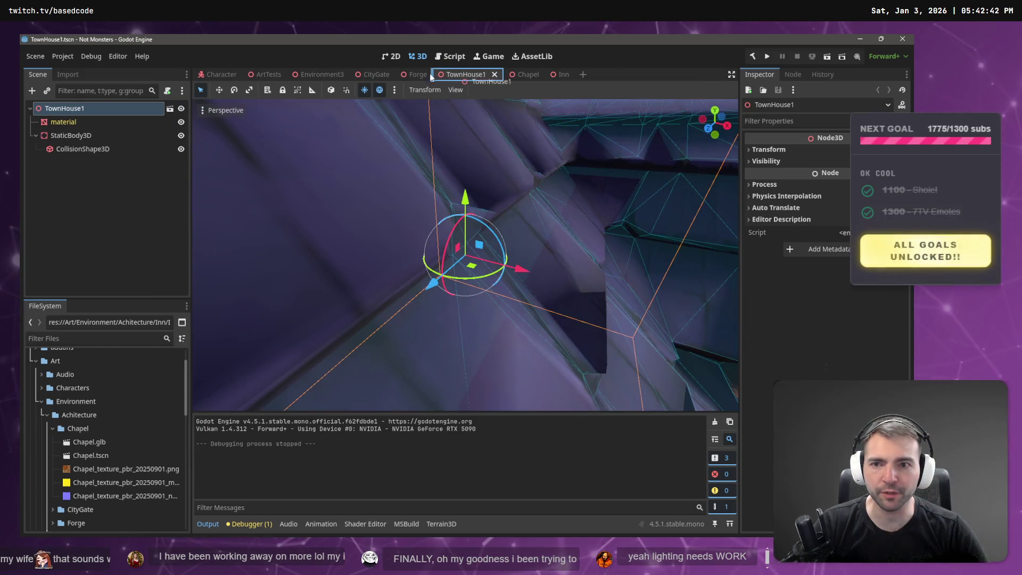
left_click_drag(470, 74, 301, 75)
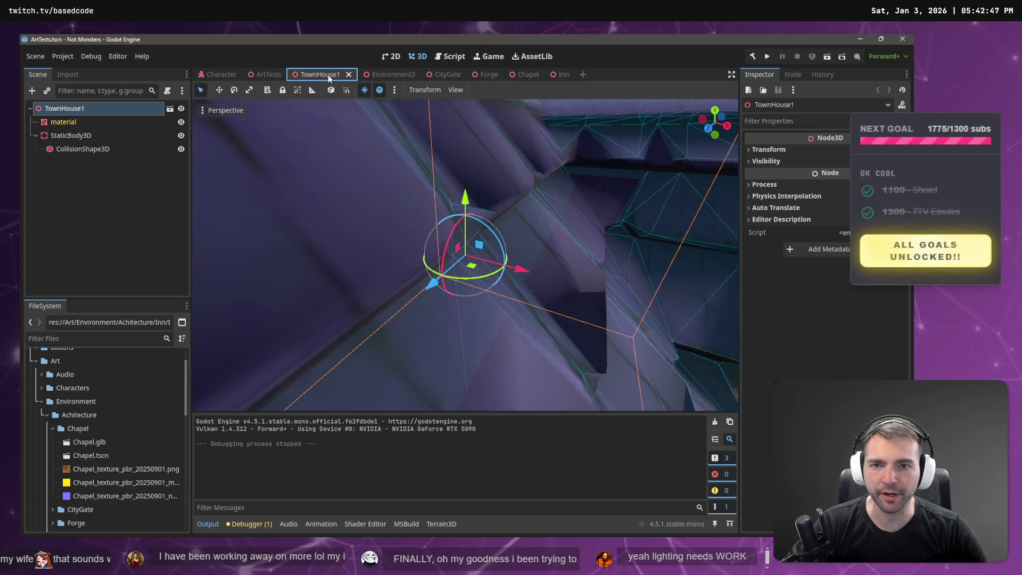
left_click(349, 74)
middle_click(378, 75)
middle_click(378, 75)
middle_click(379, 75)
middle_click(378, 75)
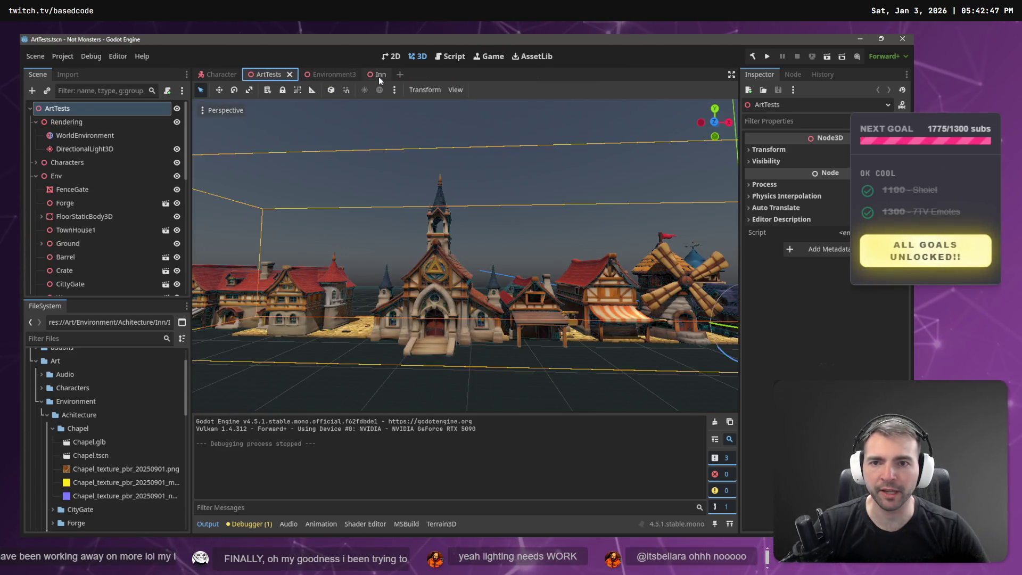
left_click(324, 73)
Bring up the Not Monsters project chat list in ChatGPT
mouse_move(387, 166)
left_mouse_down()
mouse_move(373, 168)
mouse_move(425, 171)
mouse_move(383, 174)
mouse_move(241, 411)
left_mouse_up()
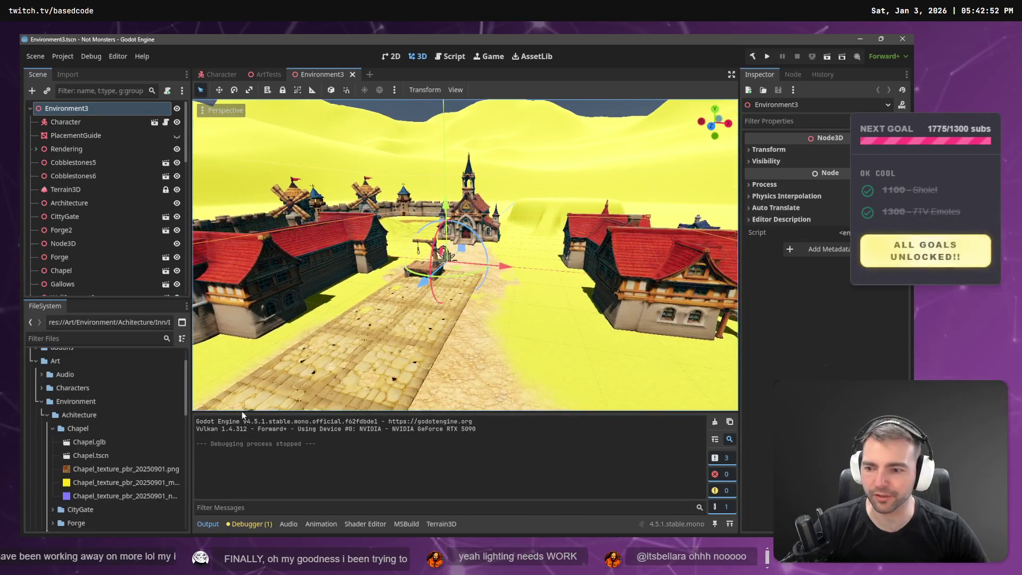
left_click(100, 482)
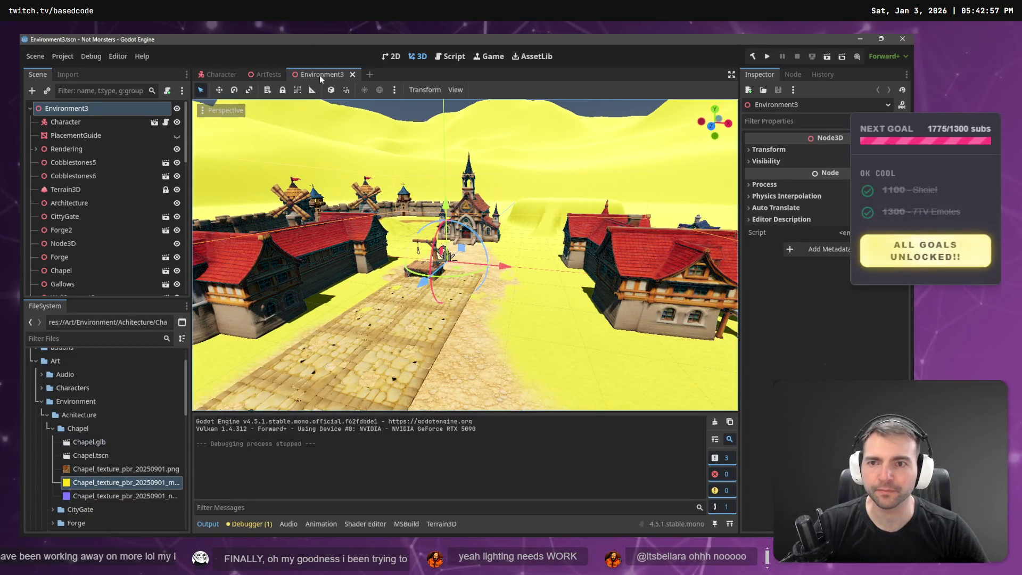
key("alt+Tab")
left_click(650, 39)
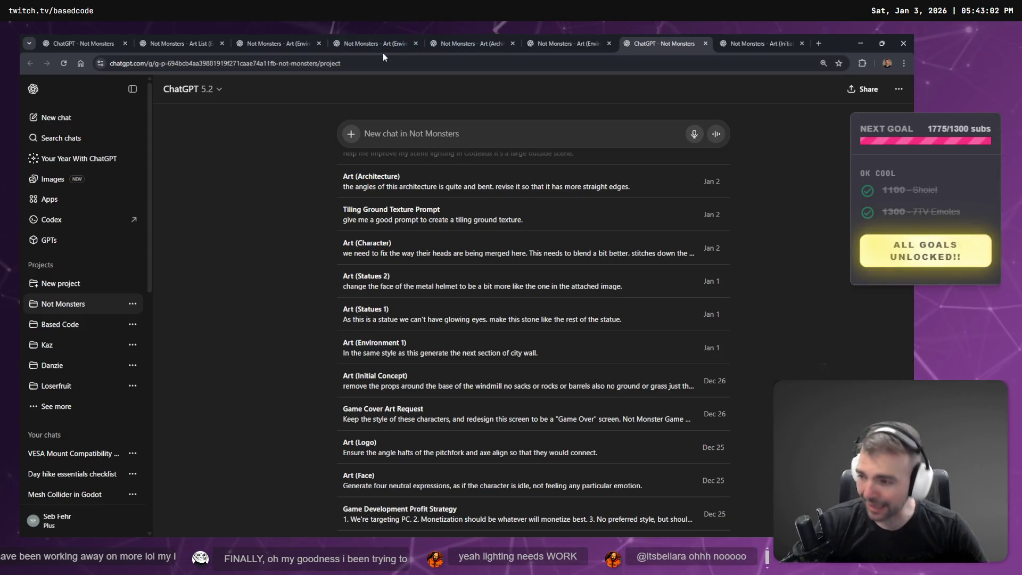
Look over the Art (Environment) chat's gallows and cobblestone tile prompts without changing them
middle_click(652, 36)
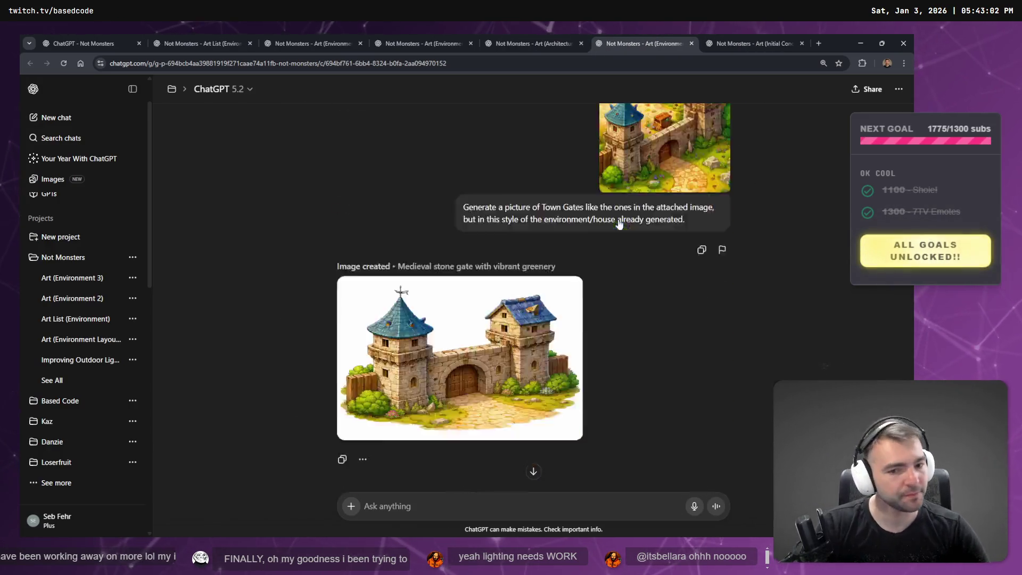
scroll(619, 224, "down", 10)
scroll(603, 215, "up", 8)
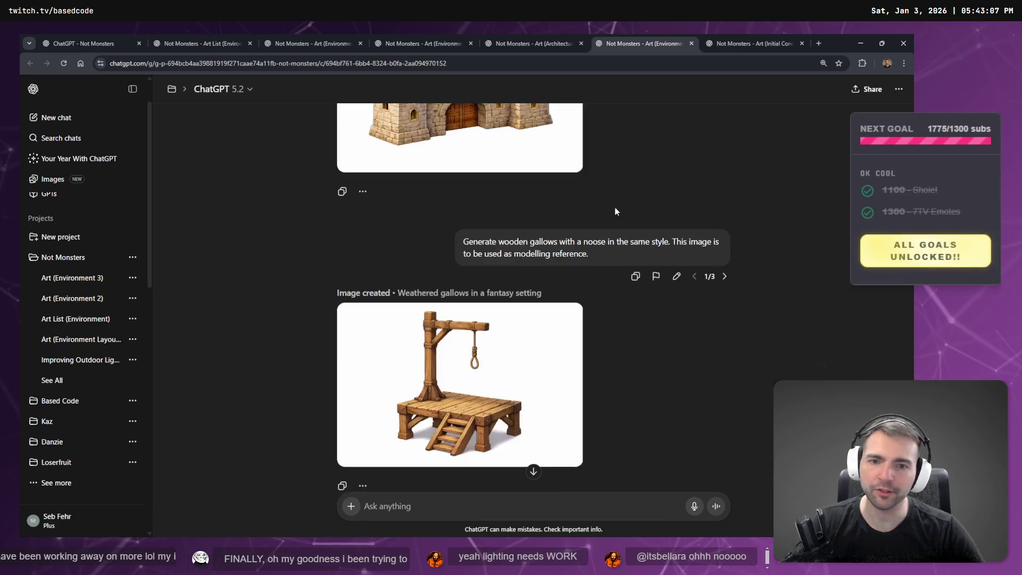
scroll(615, 212, "down", 2)
left_click(676, 183)
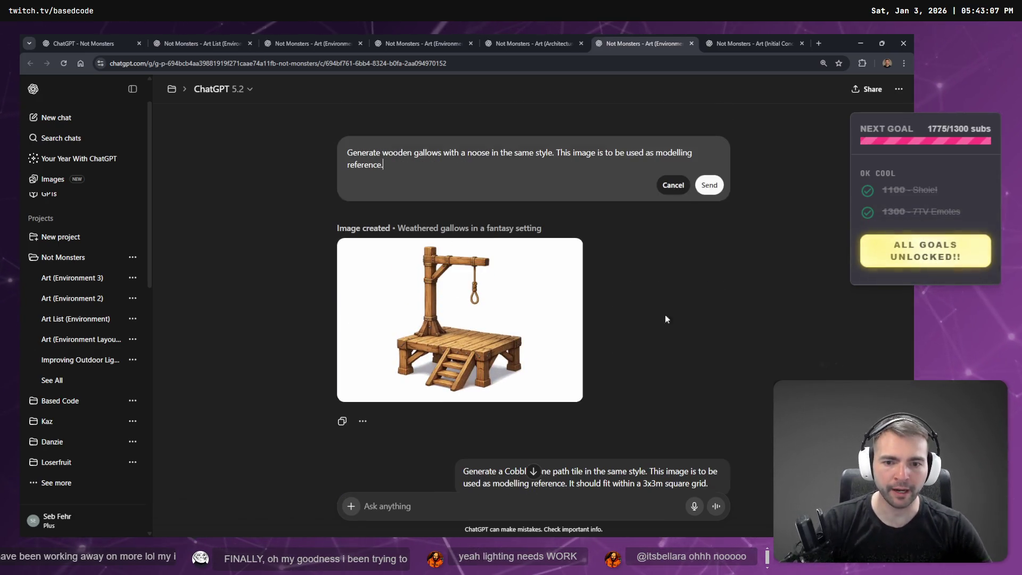
left_click(673, 185)
scroll(634, 426, "down", 3)
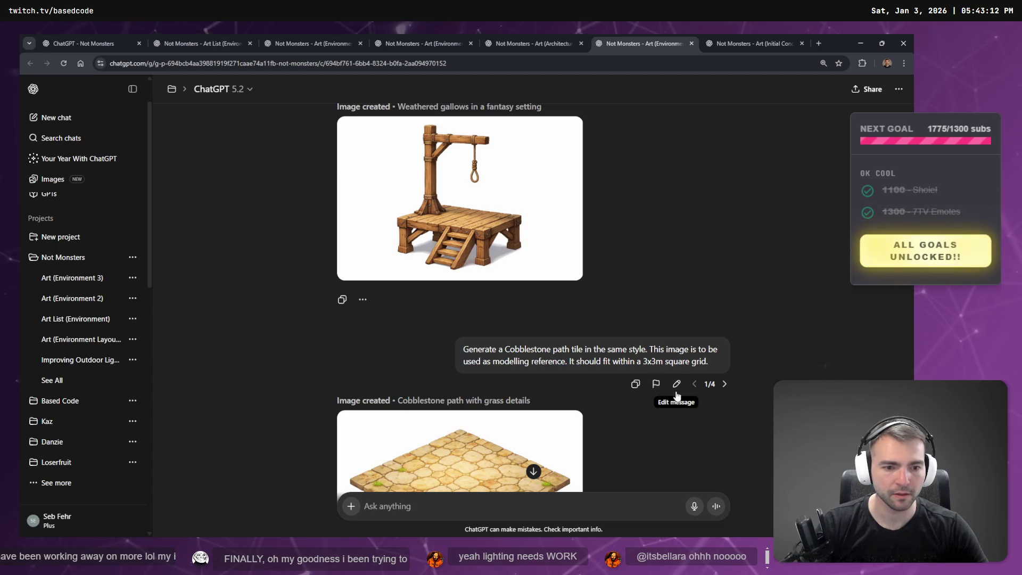
left_click(677, 384)
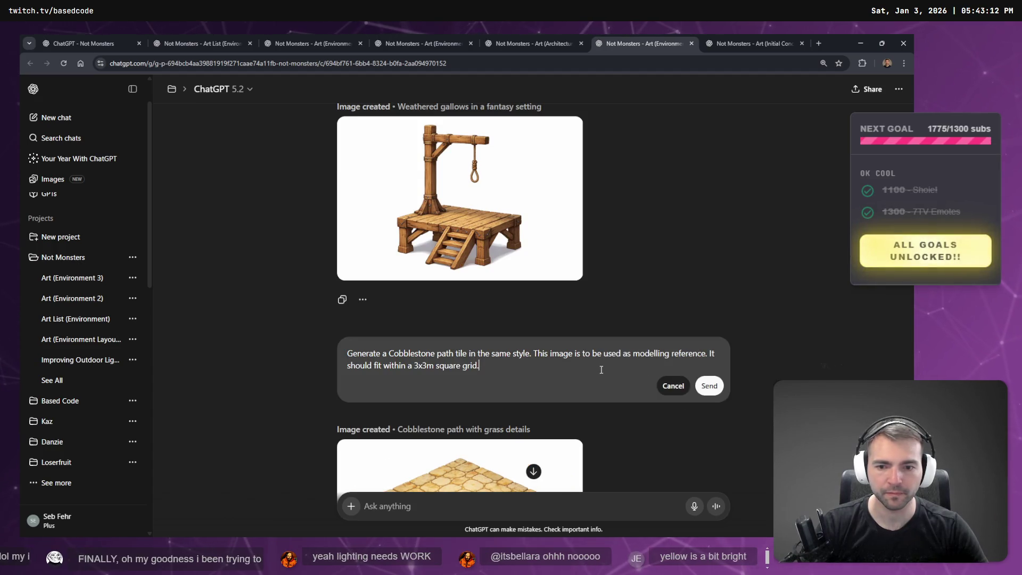
left_click(673, 385)
scroll(621, 267, "up", 3)
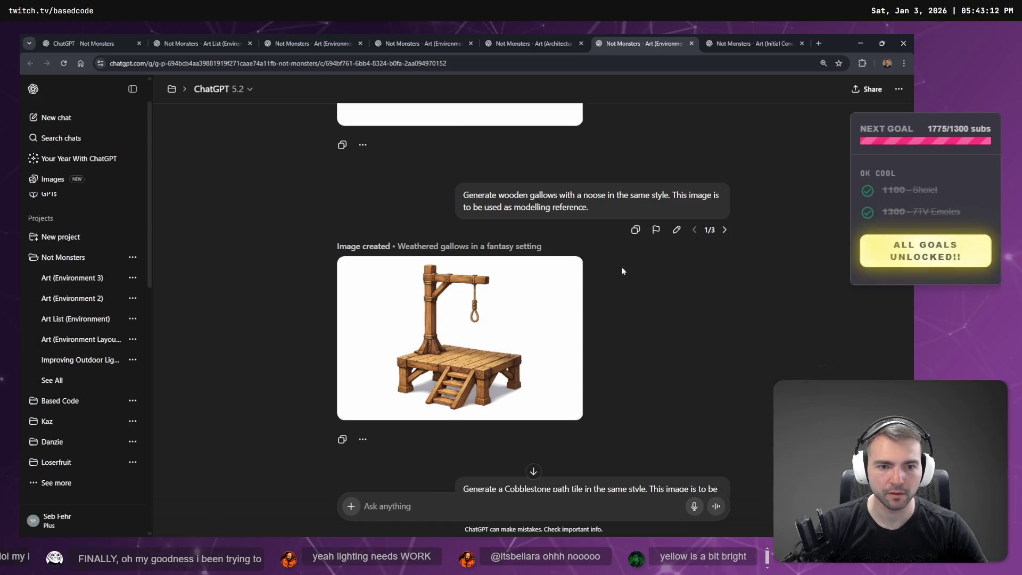
Dictate a request for generous floor space atop the platform into the gallows prompt and resend it
left_click(678, 230)
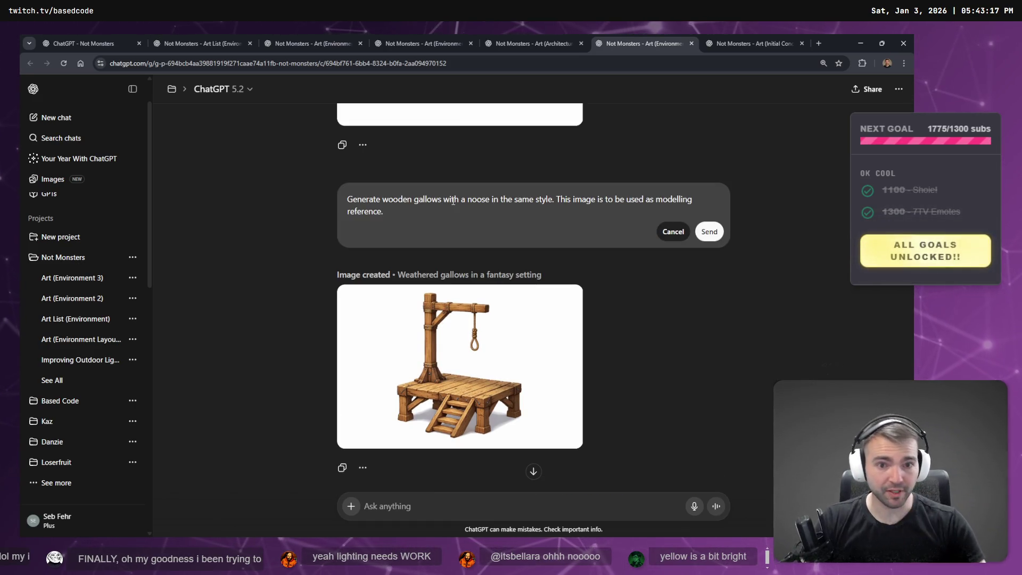
left_click(556, 200)
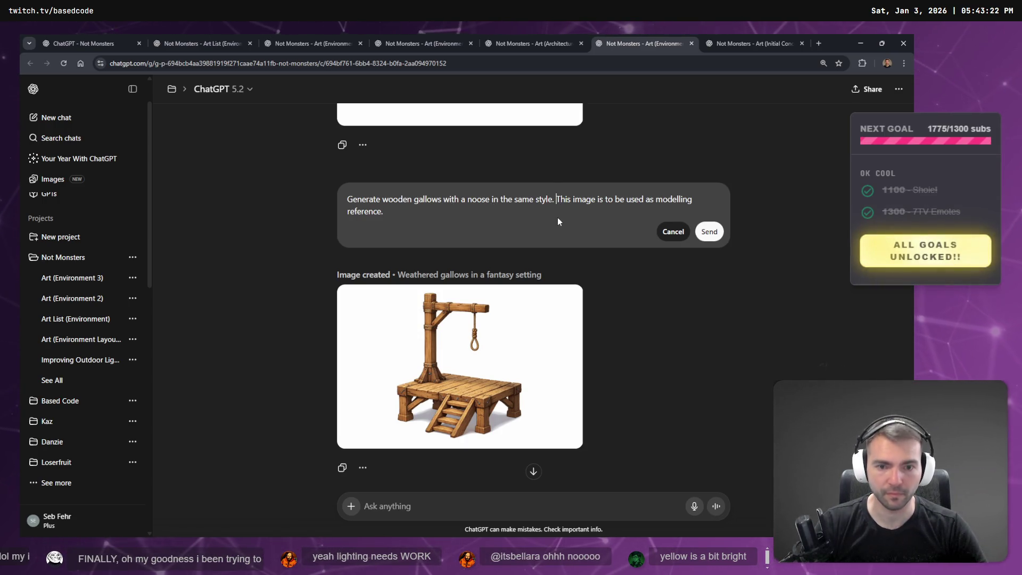
key("super+h")
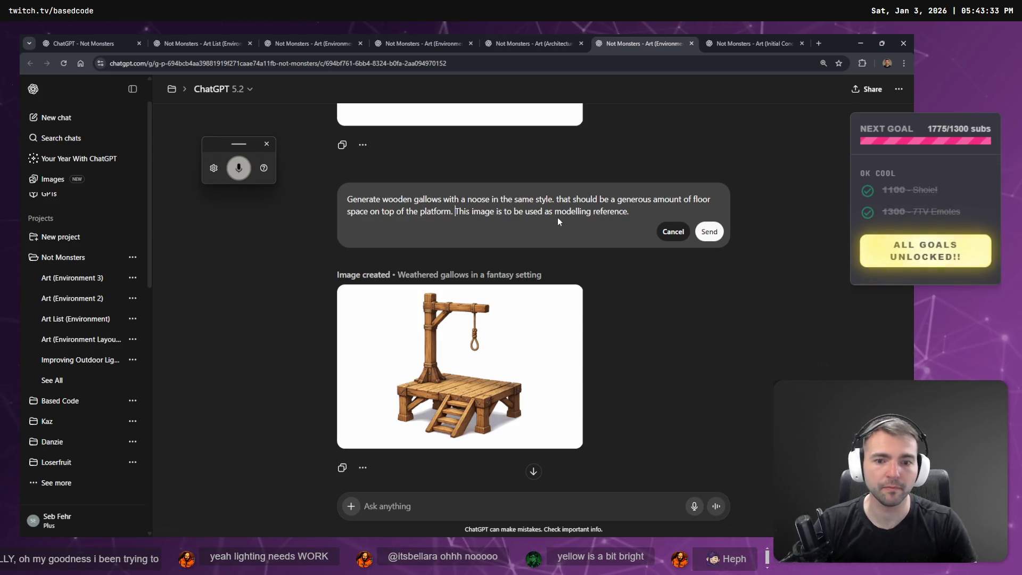
left_click(707, 232)
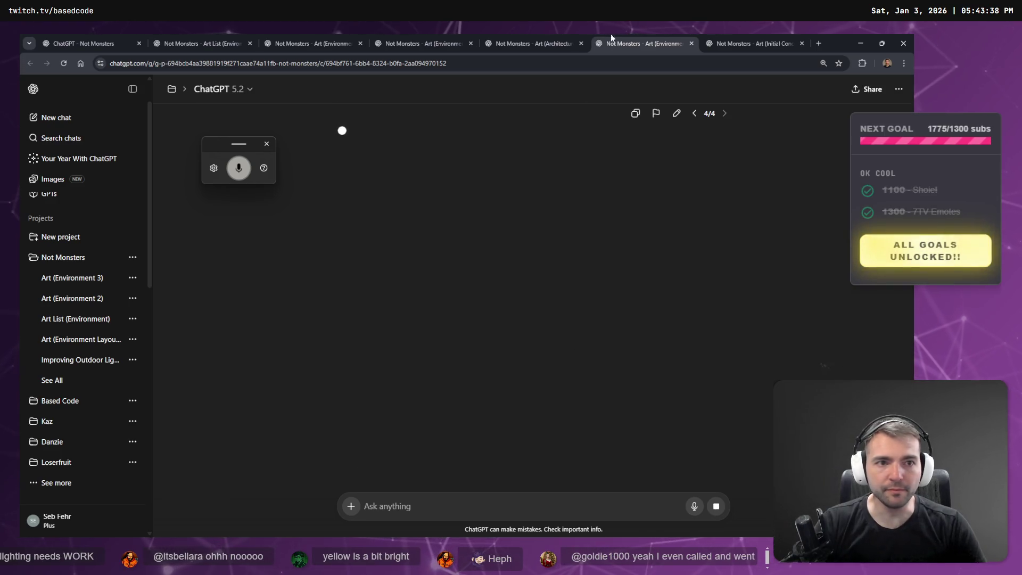
Browse the Not Monsters art chats, including Environment 2, village path and gallows chats
left_click(724, 35)
left_click(538, 35)
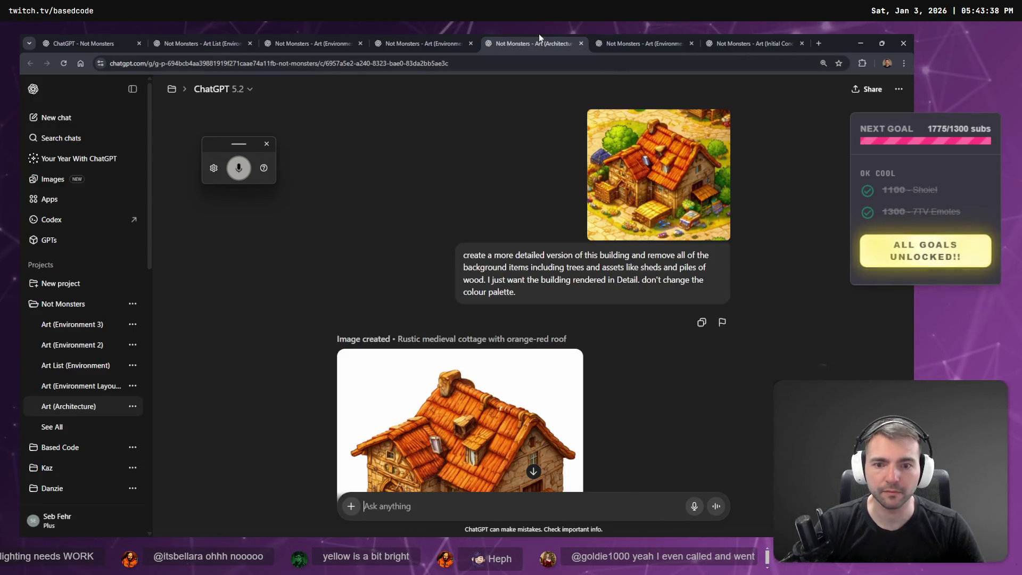
left_click(420, 44)
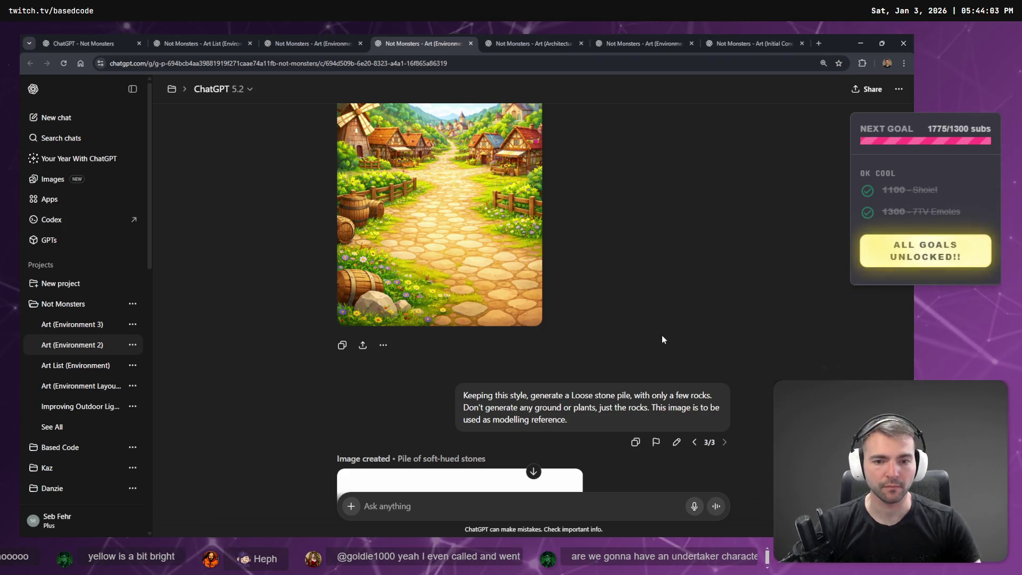
scroll(629, 349, "down", 9)
scroll(629, 352, "down", 10)
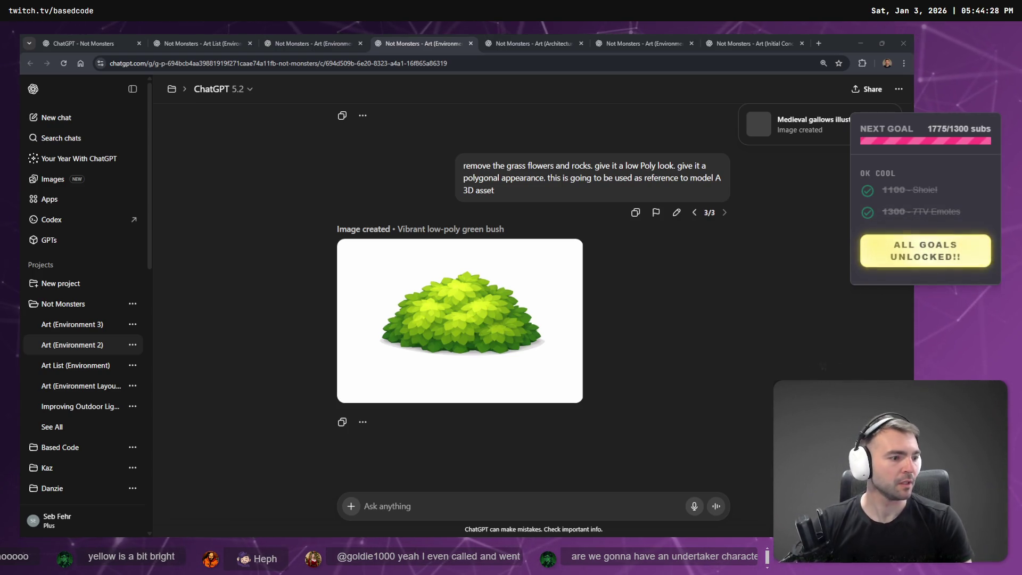
left_click(800, 131)
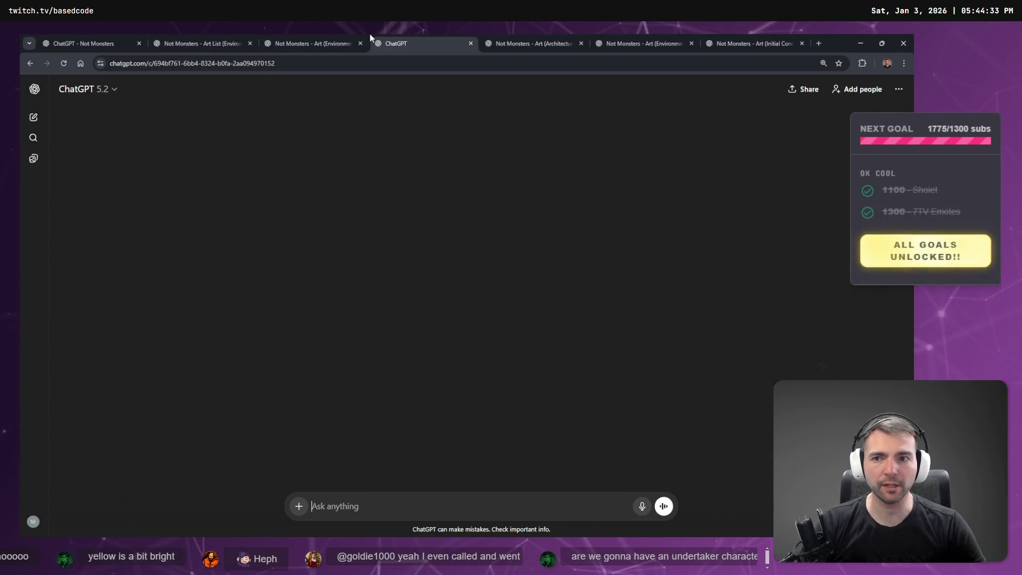
left_click(341, 42)
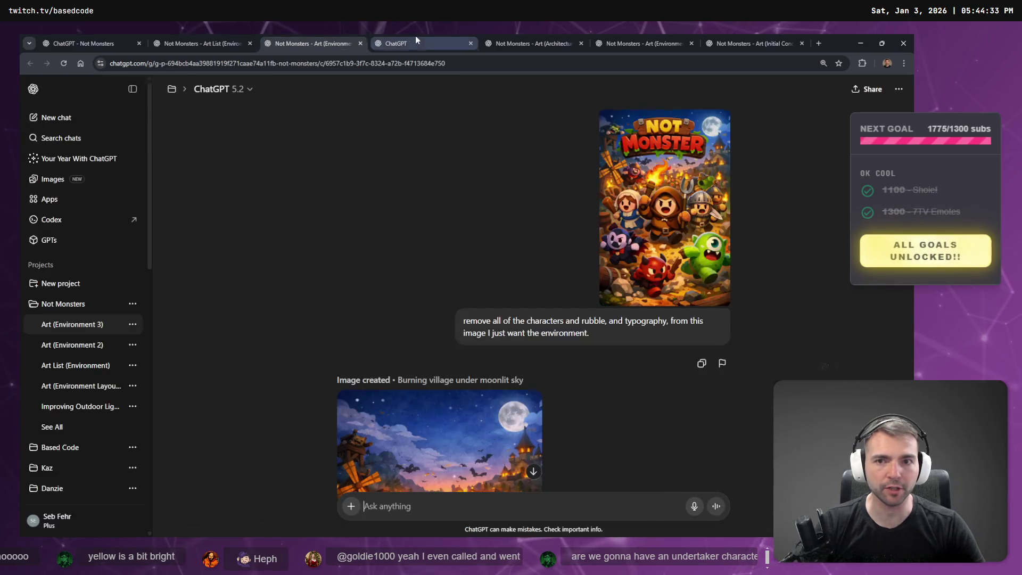
left_click(416, 43)
left_click(319, 43)
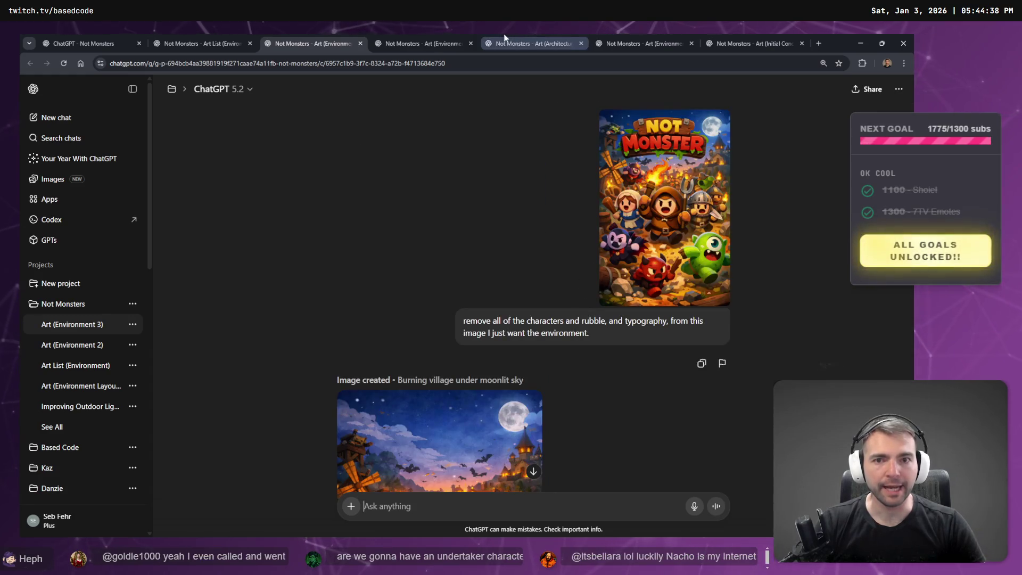
left_click(416, 43)
Preview the gallows image at full size
mouse_move(435, 344)
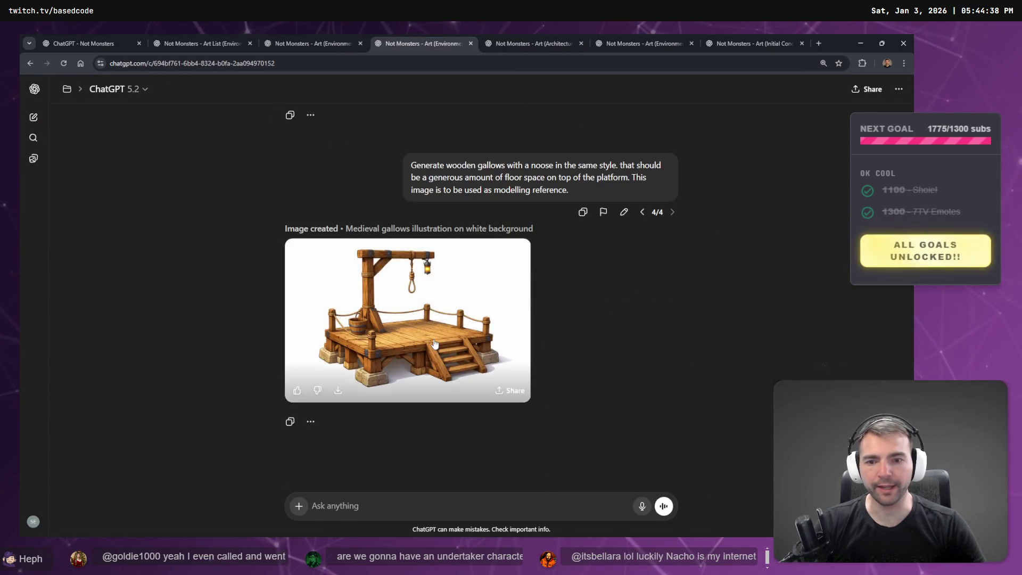
left_click(449, 310)
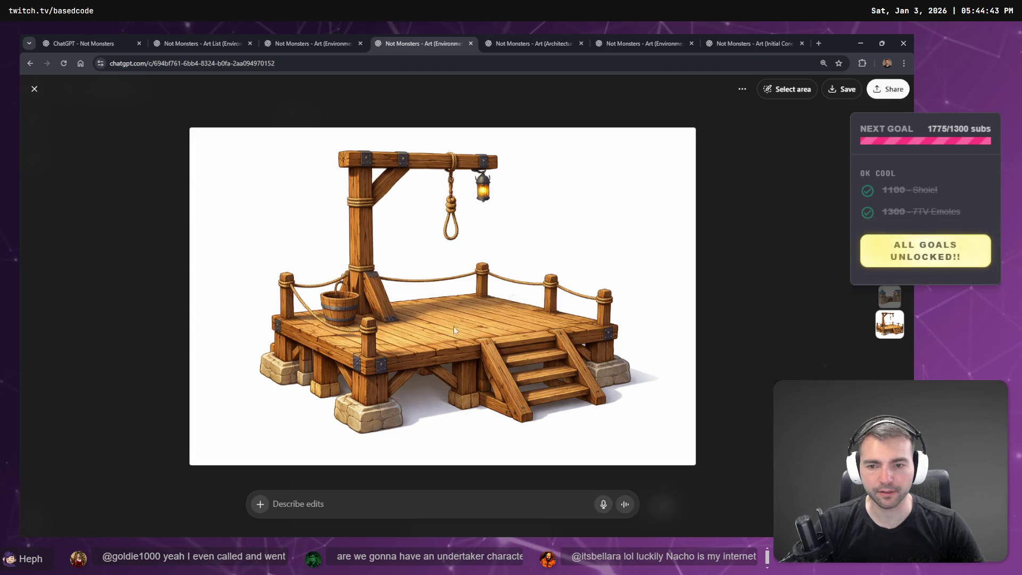
key("Escape")
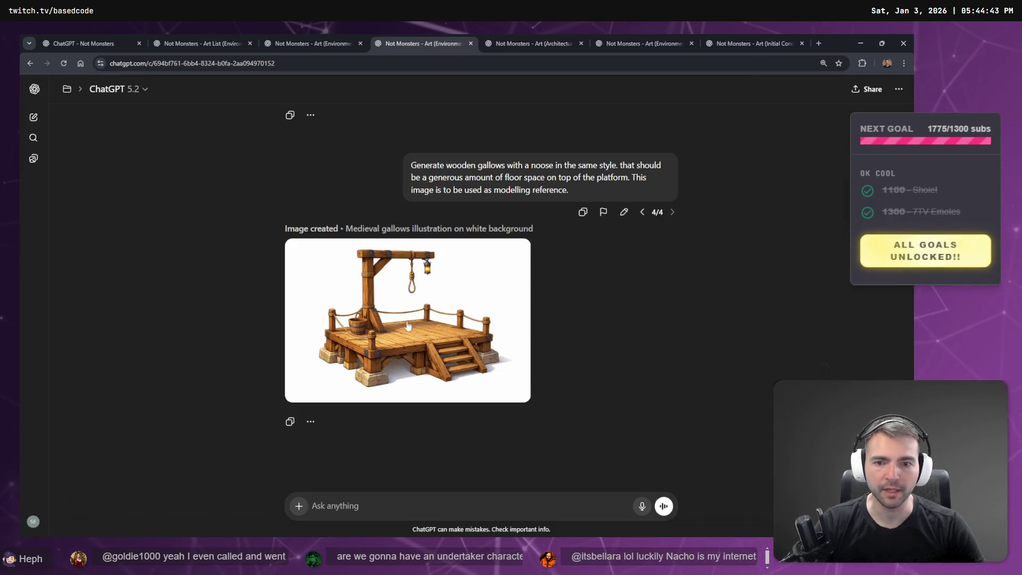
Scroll through the chat history, then switch to the Art (Architecture) chat with the cottage render
scroll(453, 288, "up", 5)
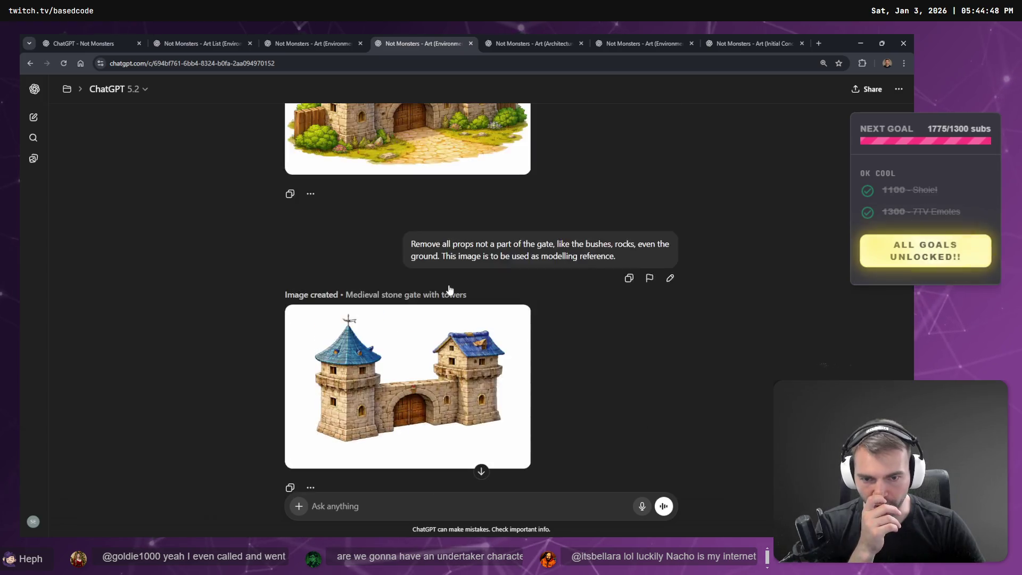
scroll(450, 290, "down", 5)
scroll(438, 290, "up", 15)
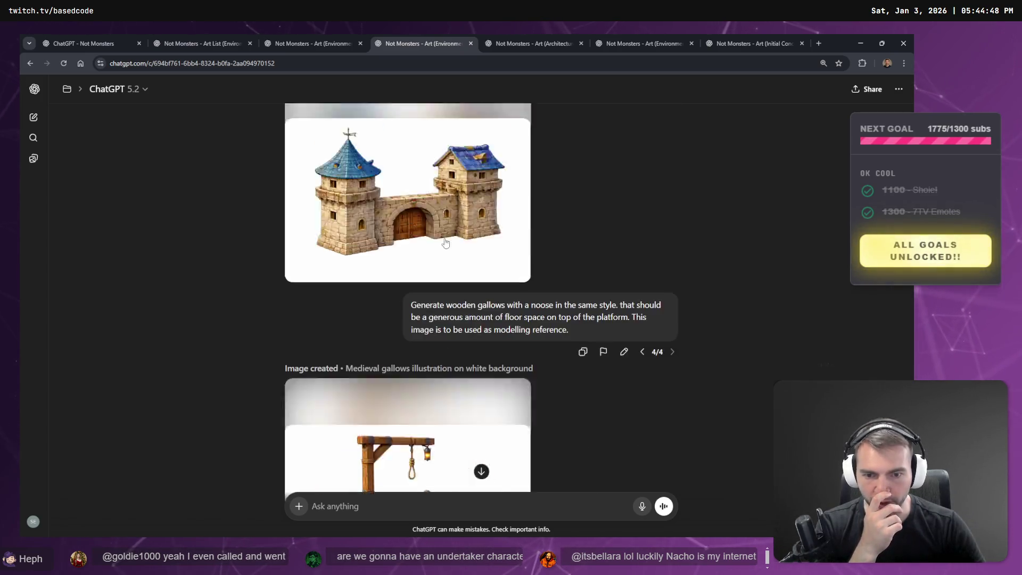
scroll(510, 208, "up", 6)
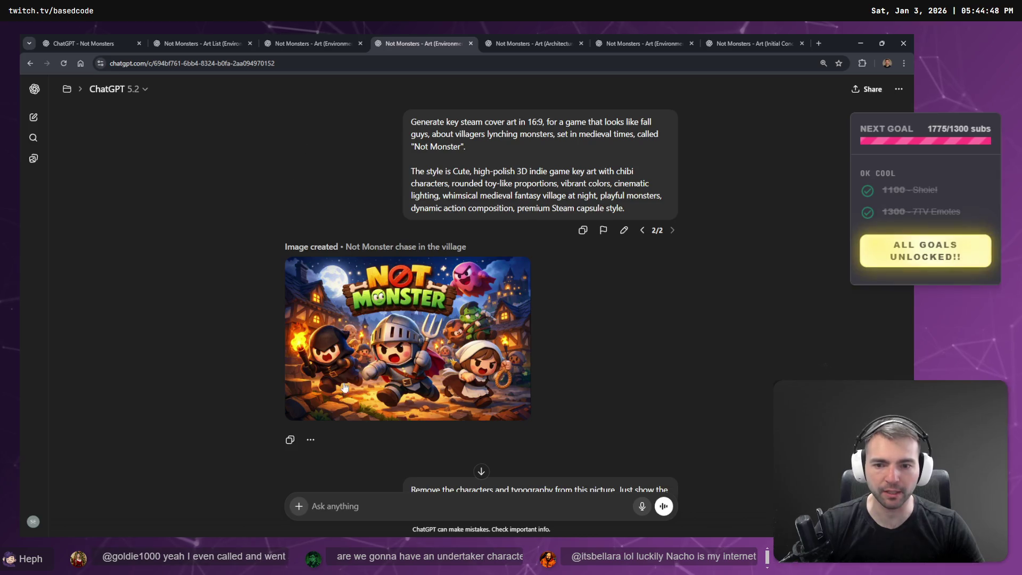
scroll(568, 345, "down", 20)
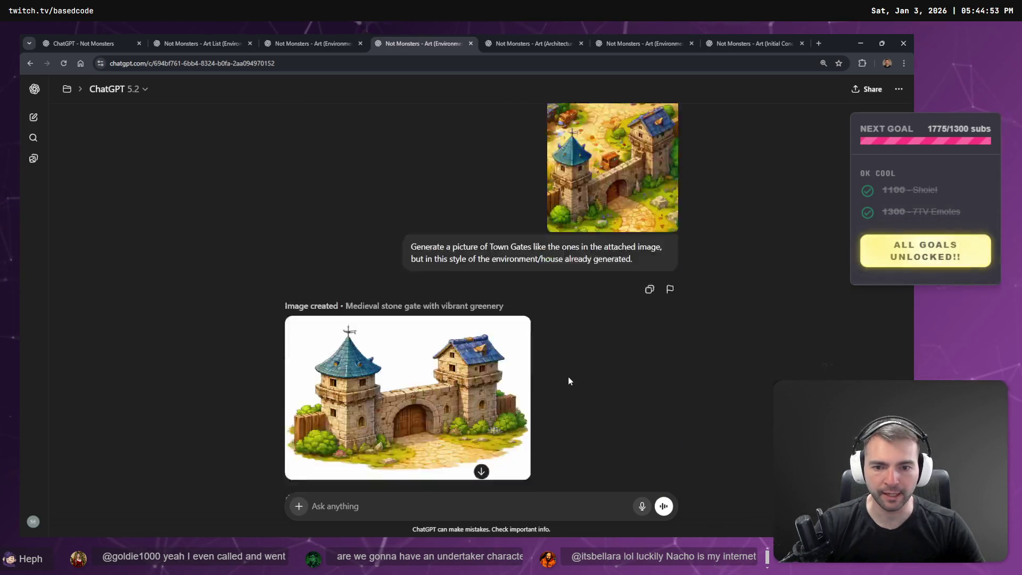
scroll(569, 392, "down", 3)
scroll(534, 376, "up", 8)
scroll(527, 362, "down", 5)
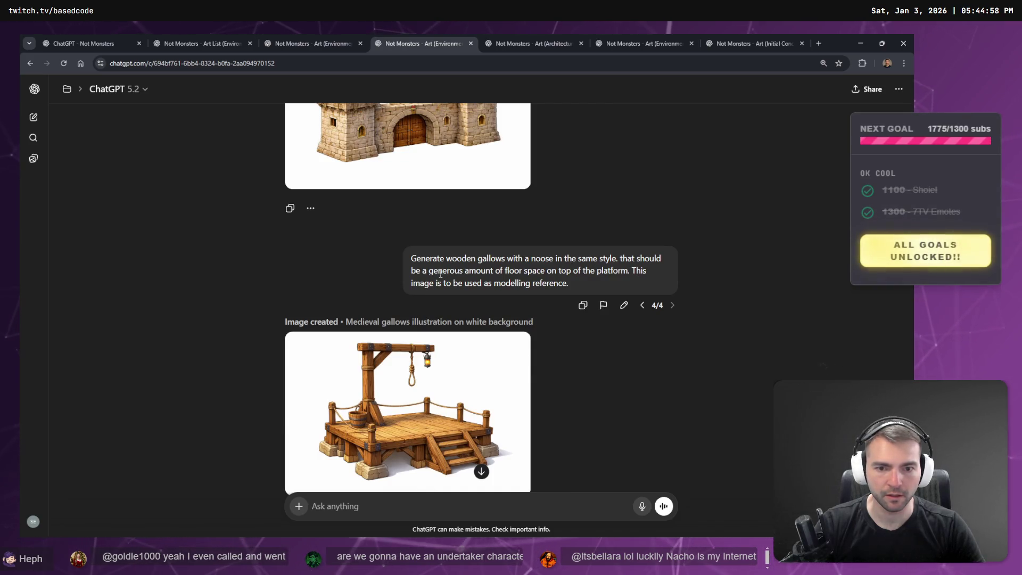
left_click_drag(600, 293, 372, 239)
scroll(558, 280, "up", 20)
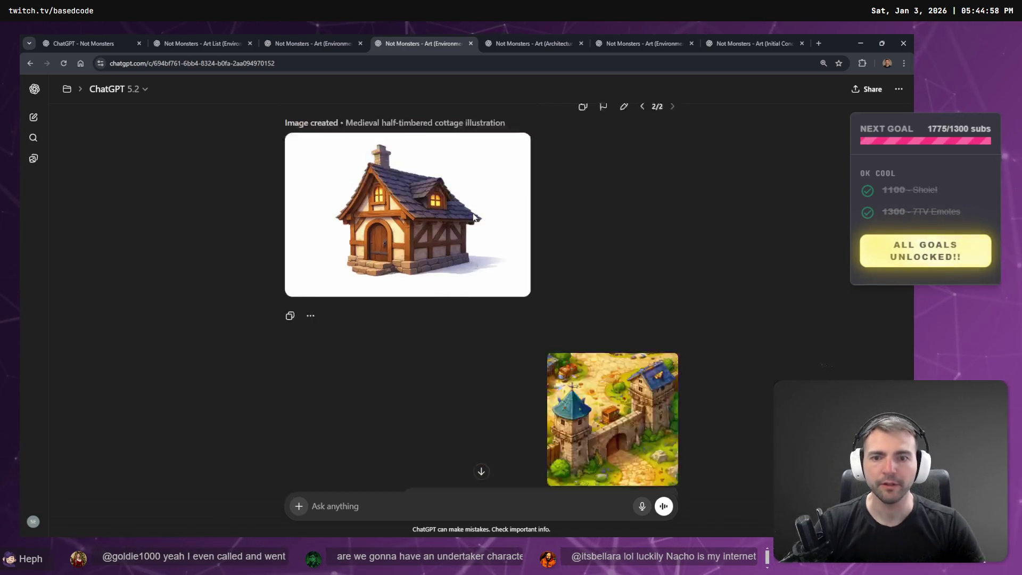
left_click_drag(633, 217, 369, 117)
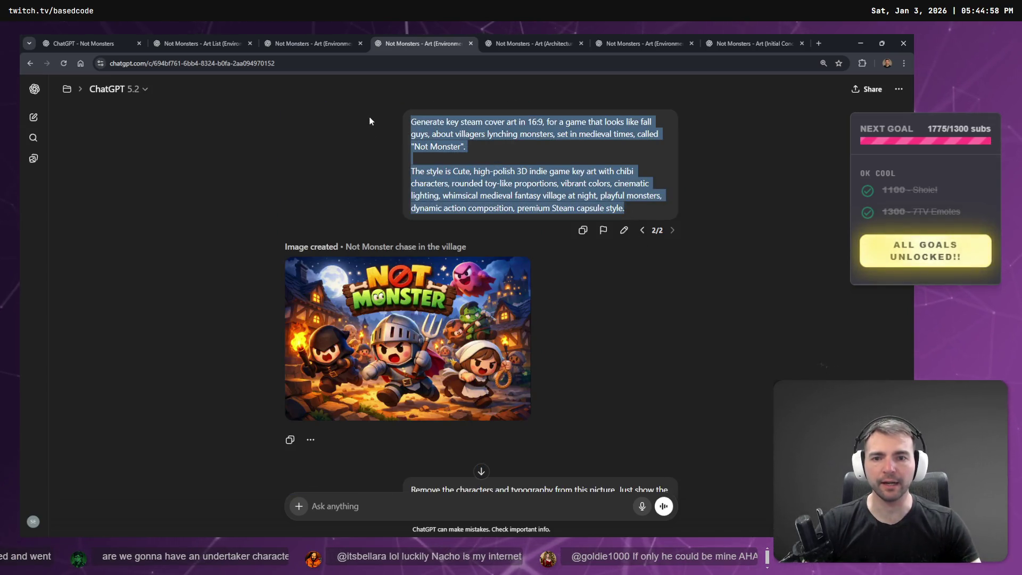
scroll(543, 259, "down", 15)
scroll(526, 274, "up", 10)
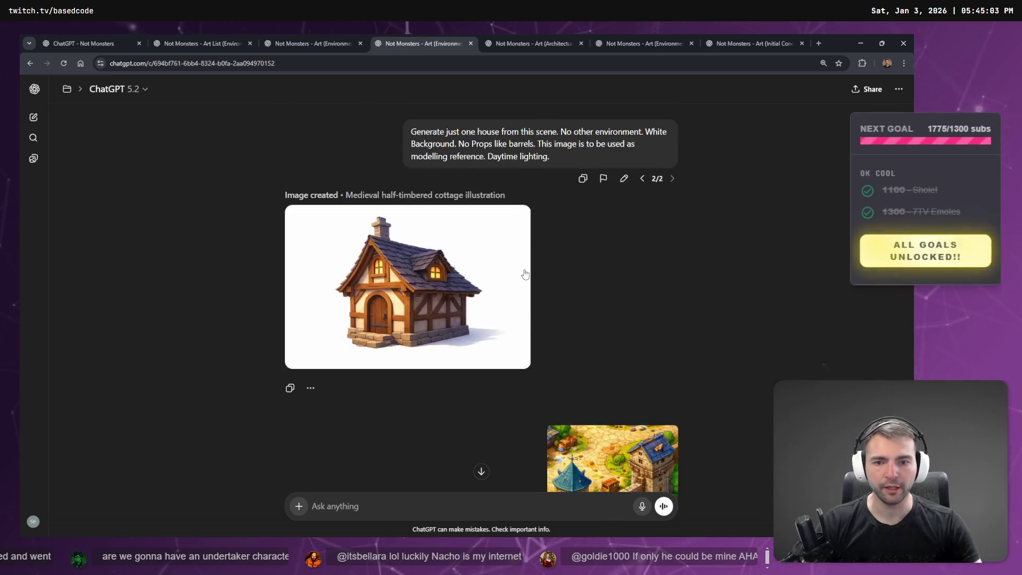
scroll(520, 283, "down", 15)
scroll(467, 423, "up", 5)
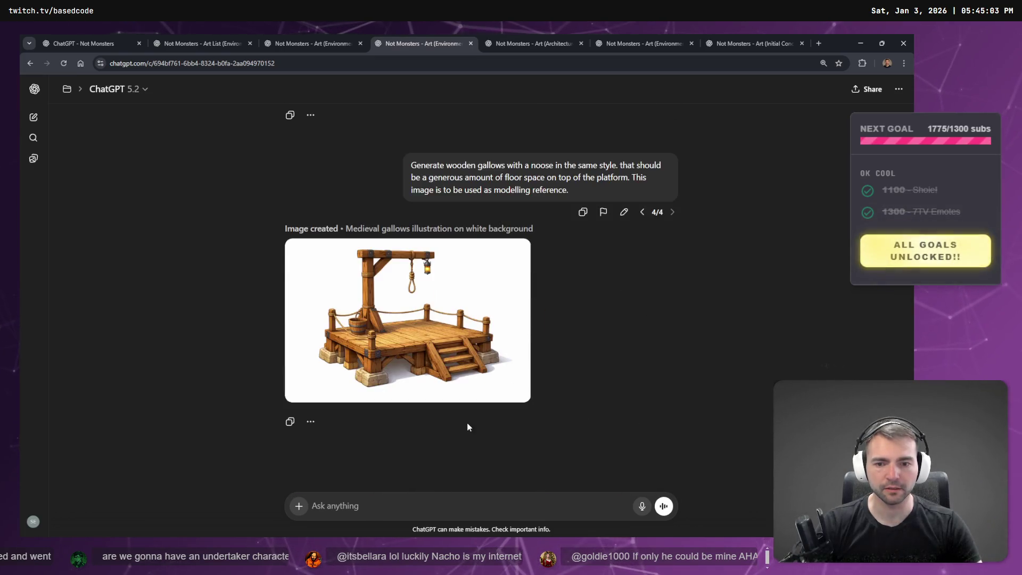
left_click(519, 43)
scroll(532, 239, "up", 5)
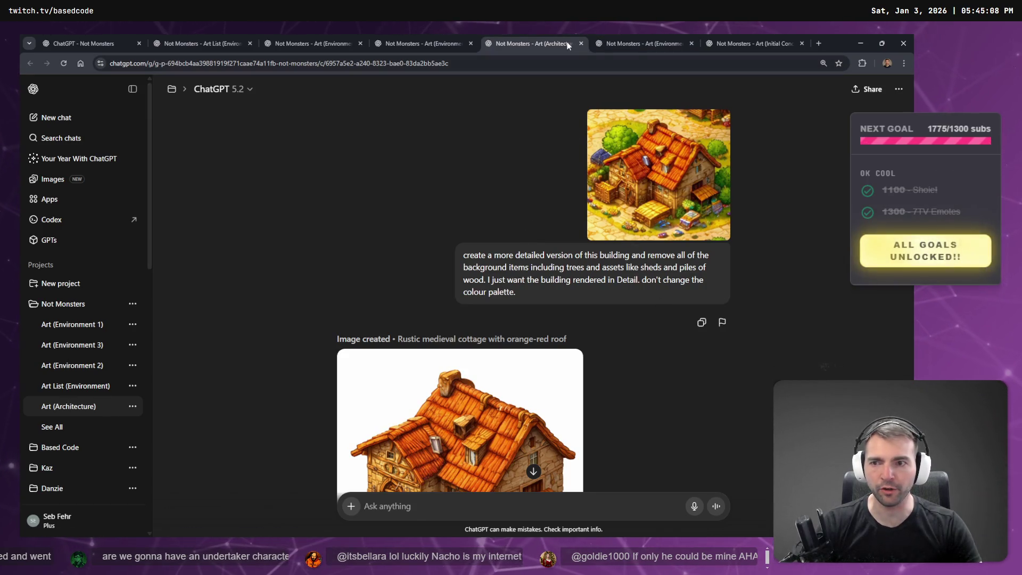
Delete the Art (Architecture) chat via its options menu, close its tab and return to the gallows chat
left_click(899, 89)
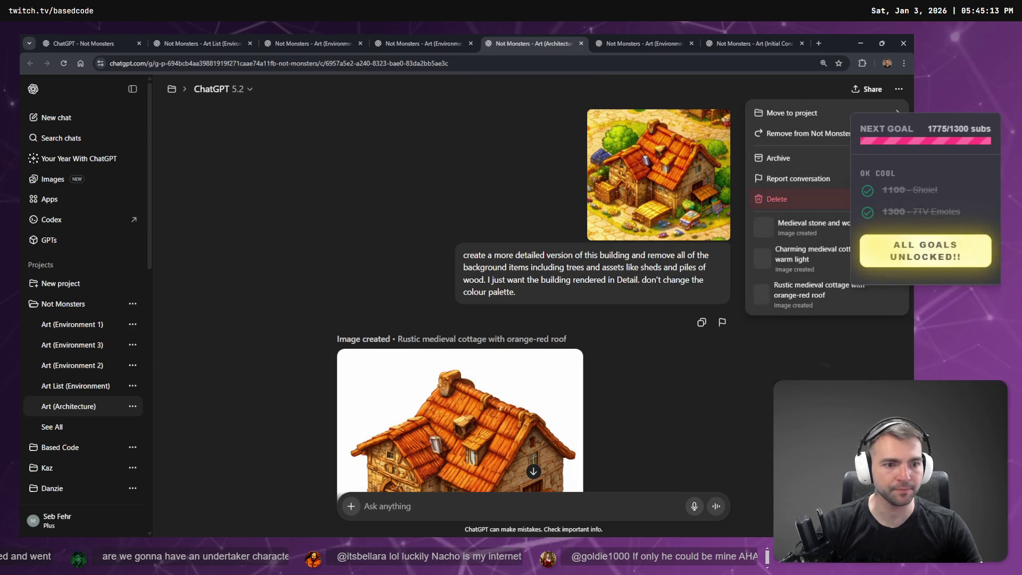
left_click(821, 203)
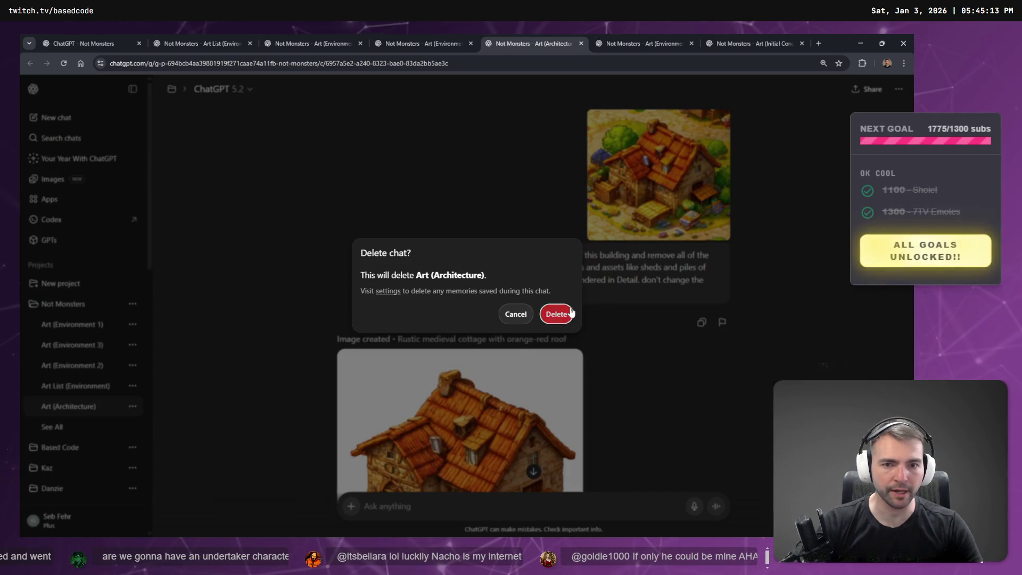
left_click(571, 312)
middle_click(520, 41)
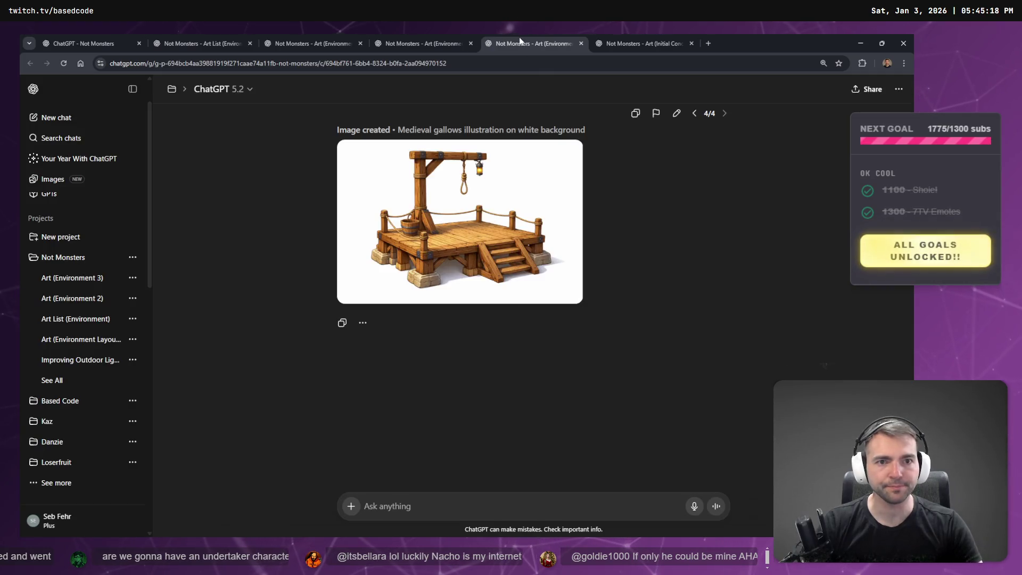
left_click(496, 35)
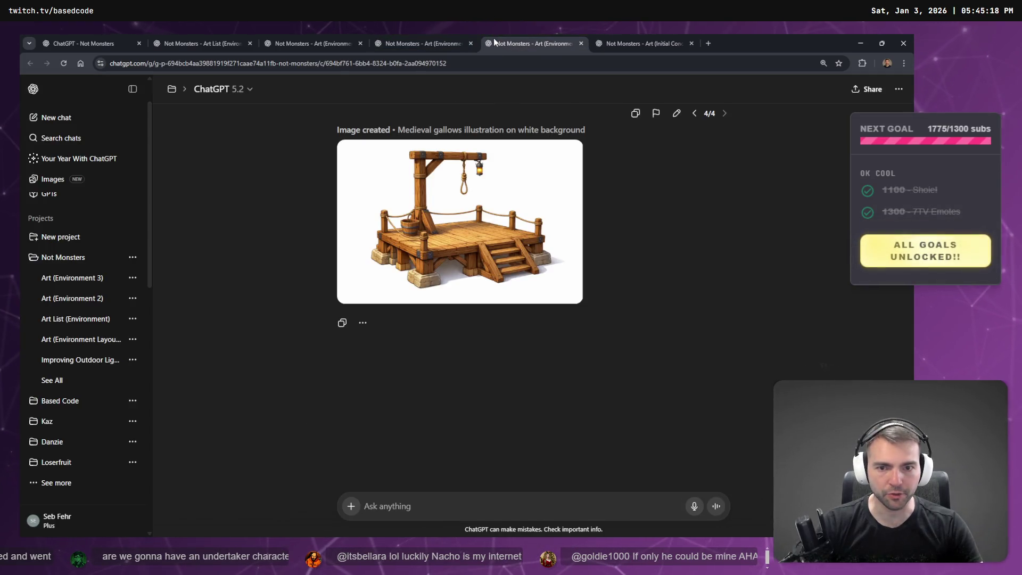
Copy the gallows image from its full-size view
left_click(517, 227)
right_click(463, 265)
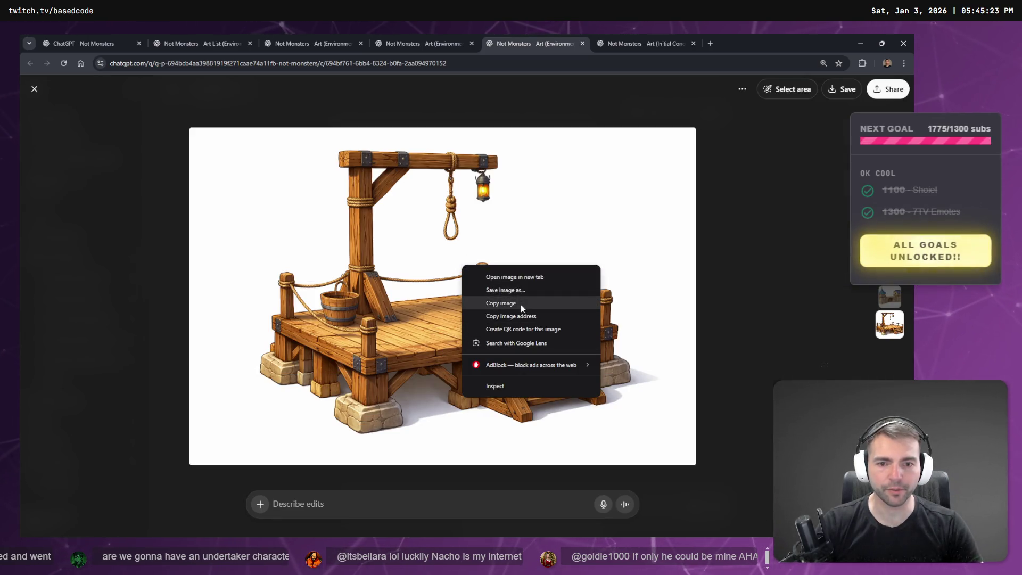
left_click(521, 305)
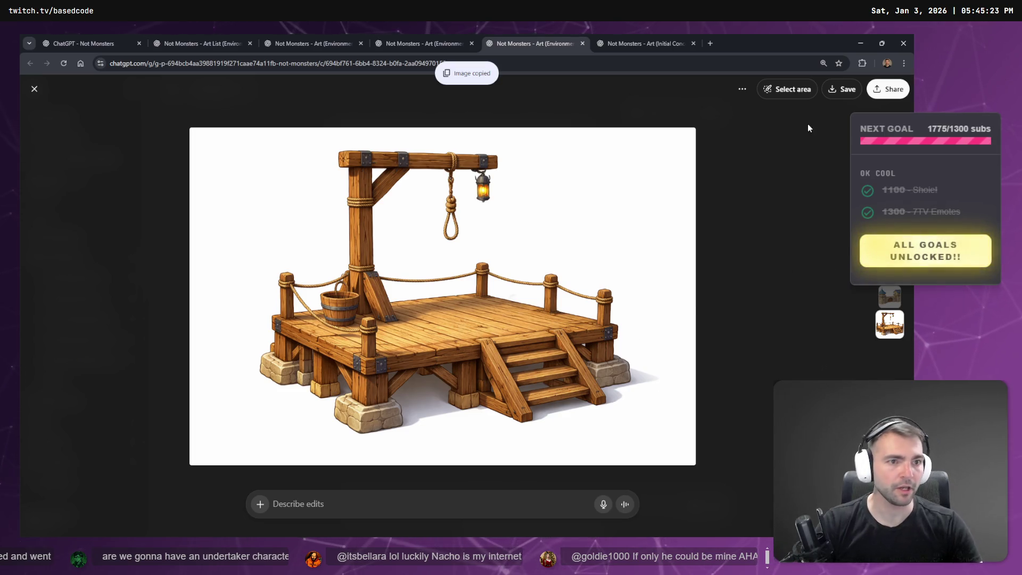
Mark the lantern and bucket and ask ChatGPT to remove them from the image
left_click(784, 91)
left_click_drag(485, 179, 490, 191)
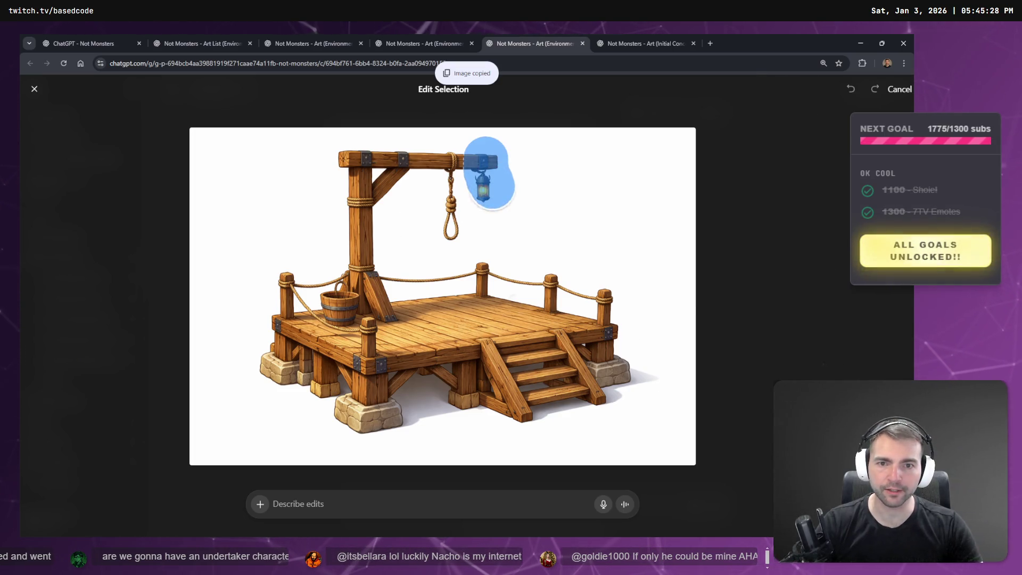
left_click_drag(346, 324, 333, 282)
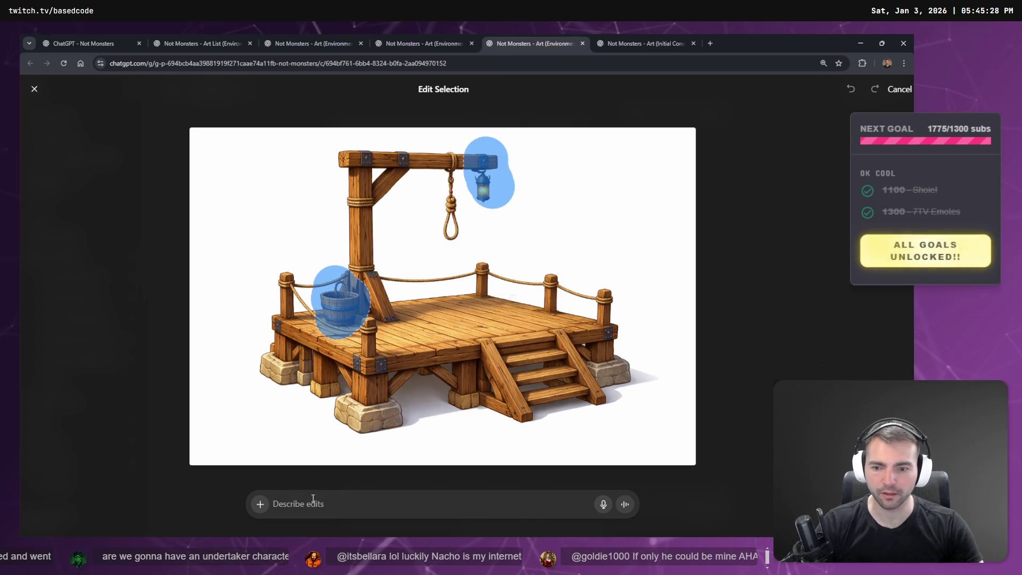
key("super+h")
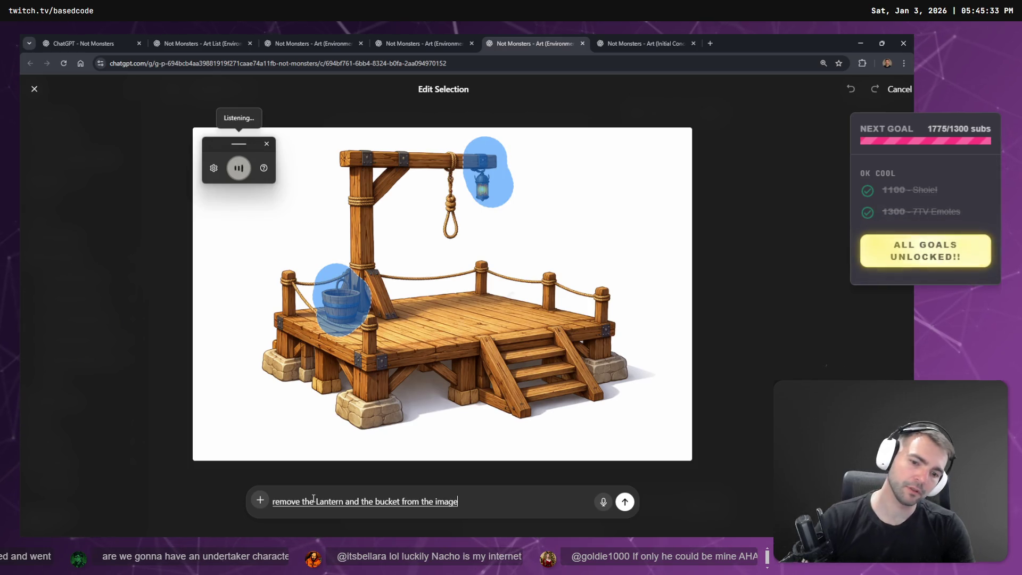
key("Return")
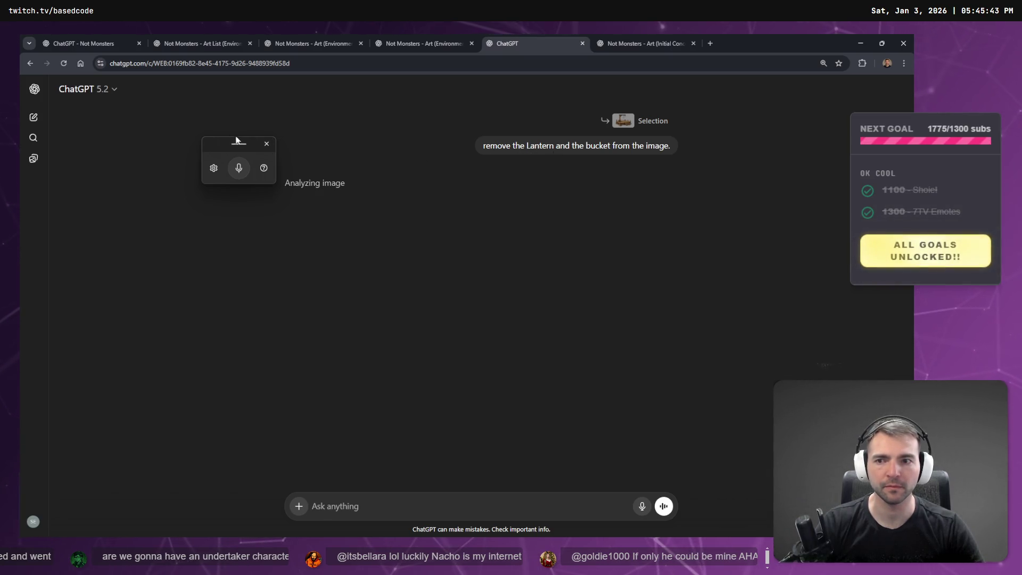
Glance at the town gate, village map and stone gate chats, then scroll to the new gallows image
left_click(267, 144)
left_click(428, 42)
left_click(665, 42)
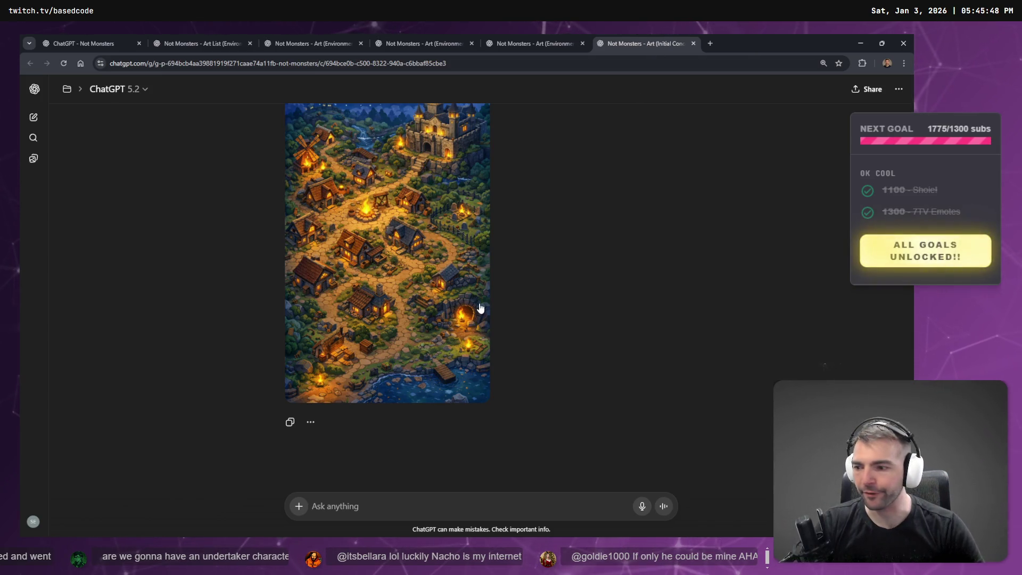
left_click(535, 34)
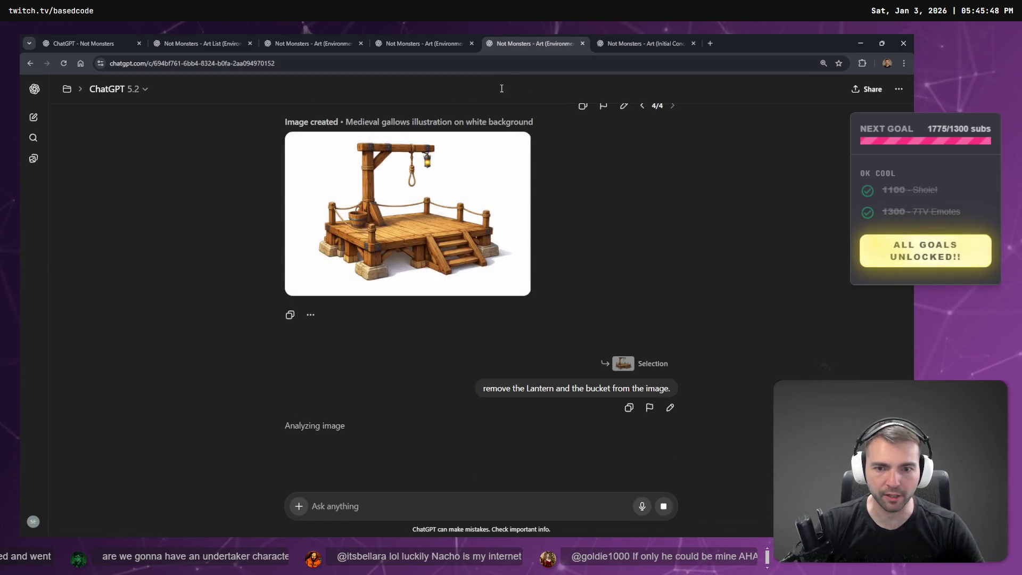
left_click(408, 38)
left_click(535, 35)
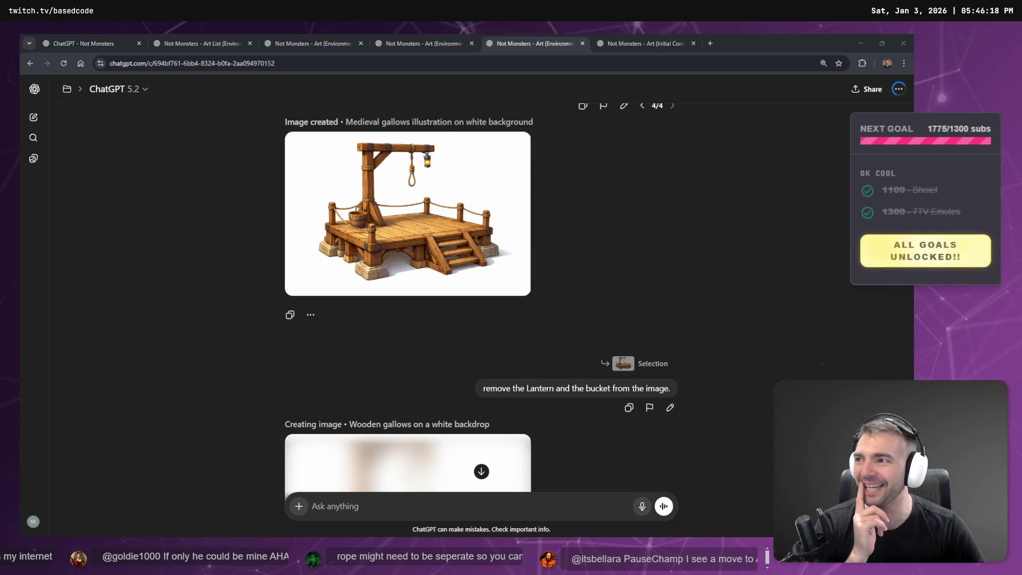
scroll(186, 292, "down", 4)
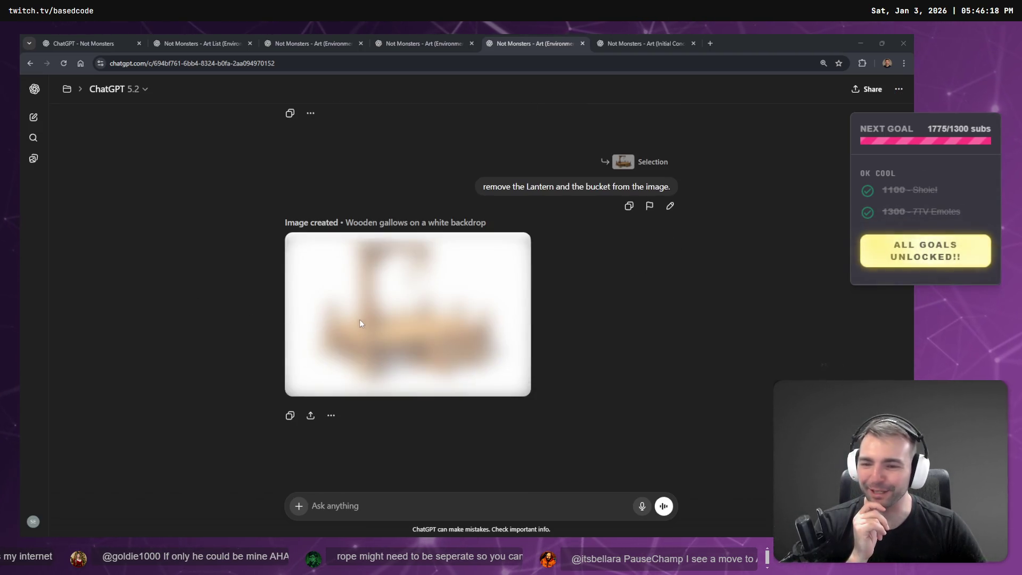
Mark the rope railing on the gallows image and request 'get rid of the rope fence as well'
left_click(455, 331)
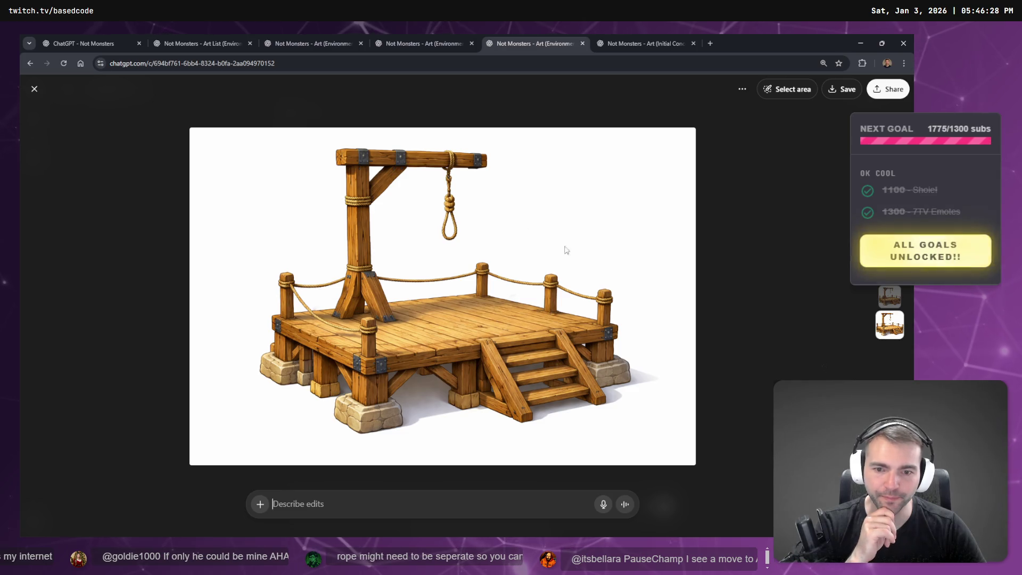
left_click(788, 89)
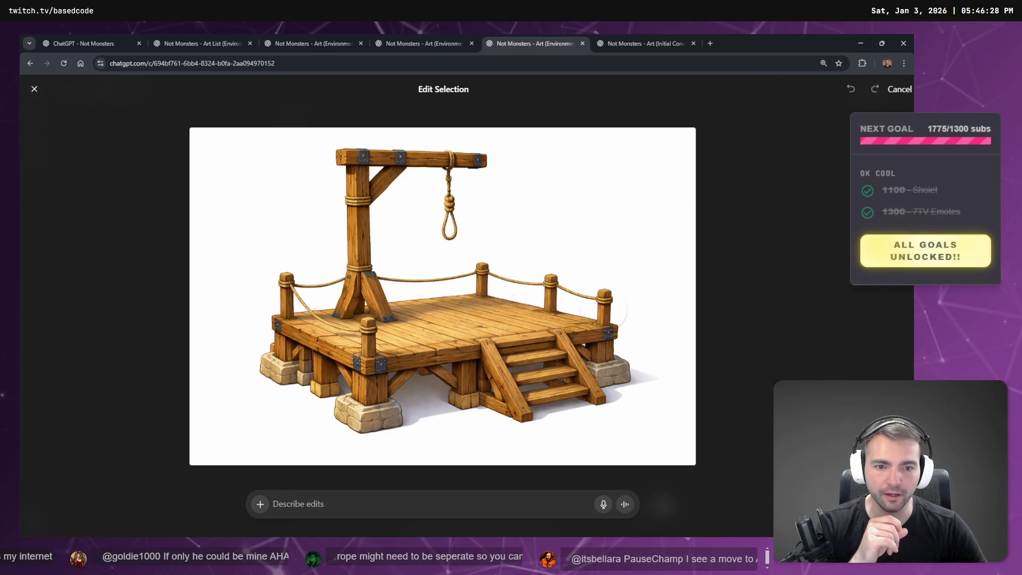
mouse_move(603, 308)
left_mouse_down()
mouse_move(484, 269)
mouse_move(314, 271)
mouse_move(285, 282)
mouse_move(320, 324)
mouse_move(367, 335)
left_mouse_up()
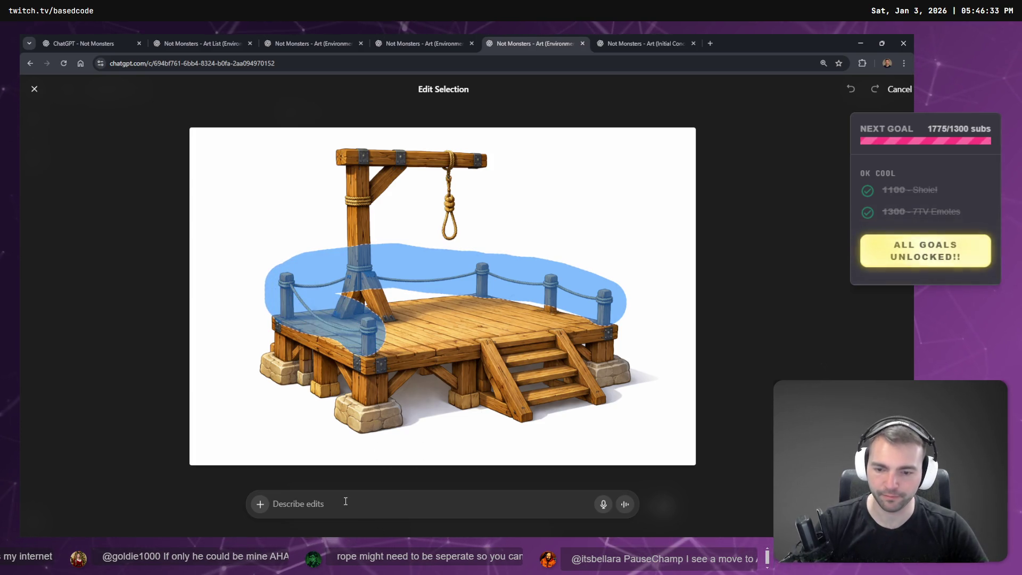
key("super+h")
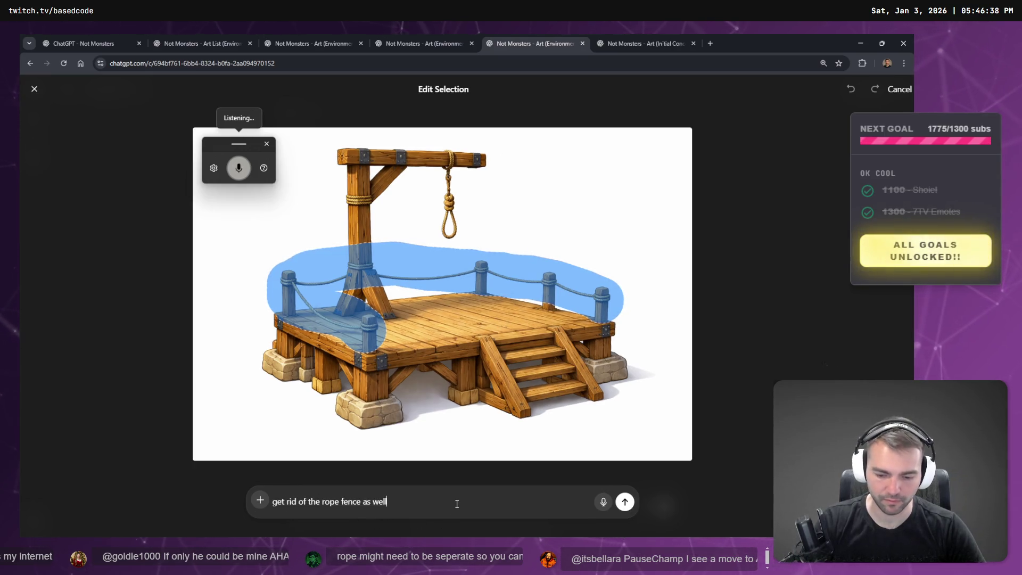
left_click(619, 504)
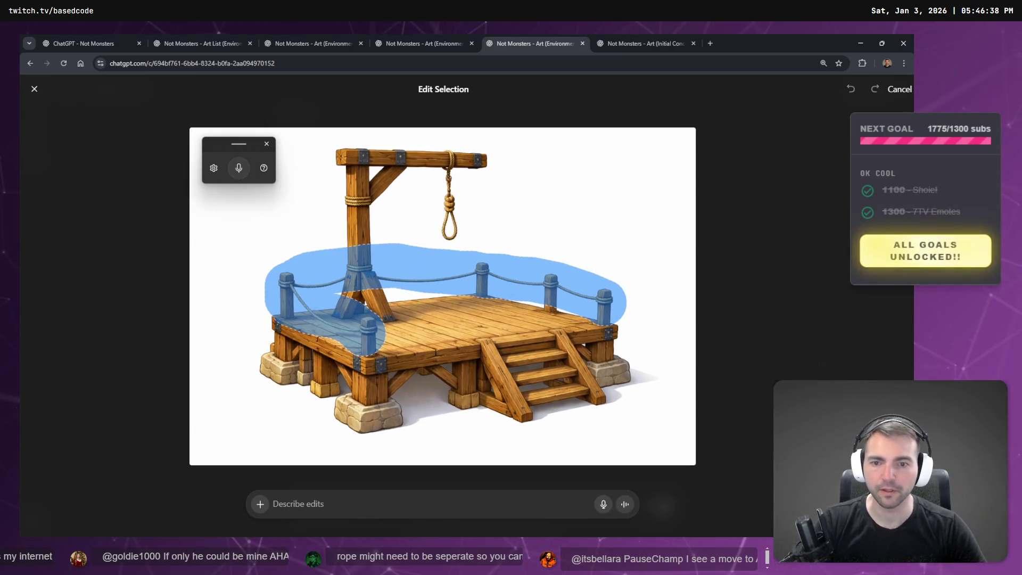
Check the other art chats while waiting, closing an unneeded one, until the new gallows is finished
left_click(595, 39)
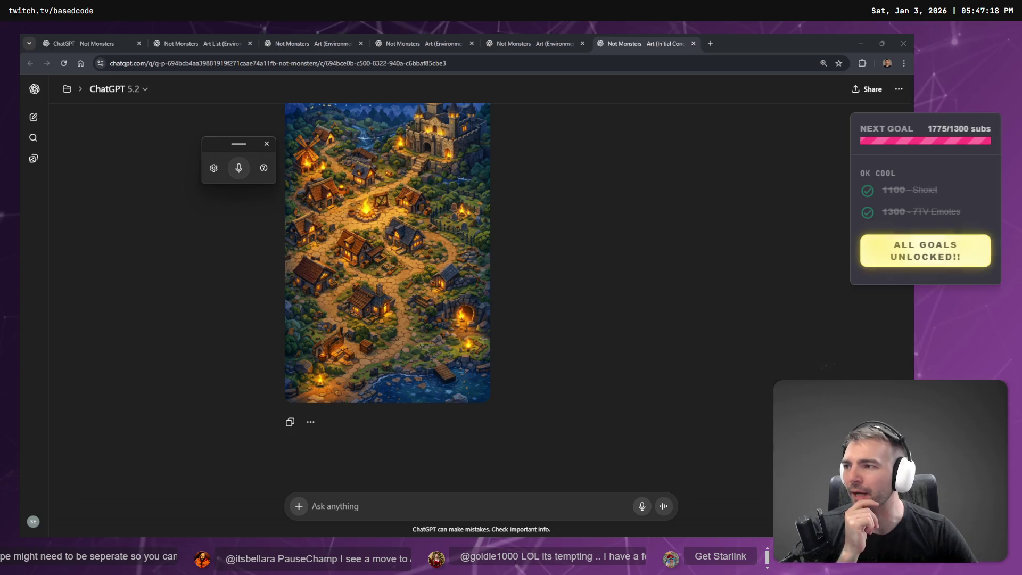
left_click(535, 39)
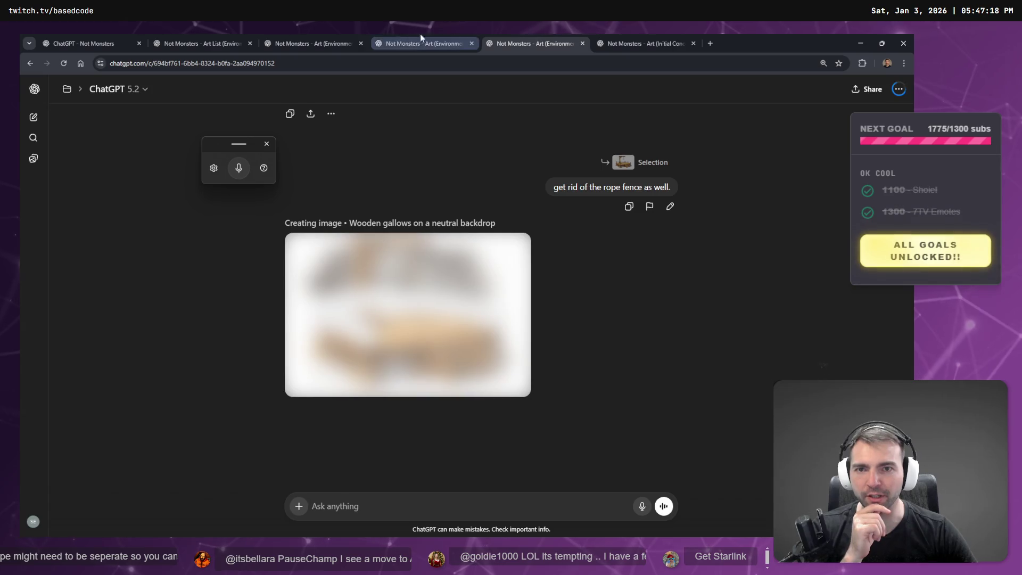
left_click(449, 41)
scroll(458, 347, "down", 8)
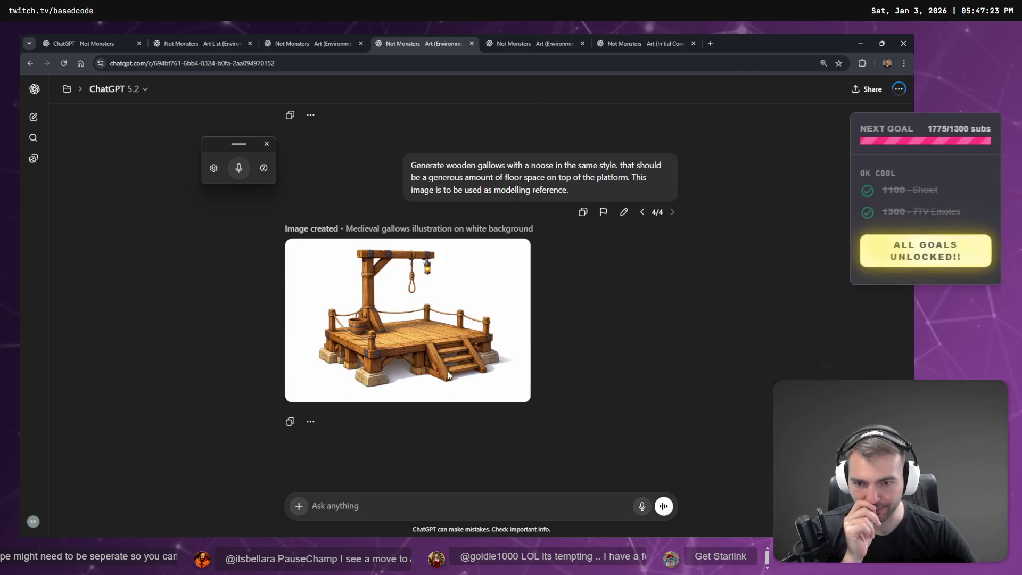
scroll(447, 375, "up", 5)
scroll(478, 311, "down", 5)
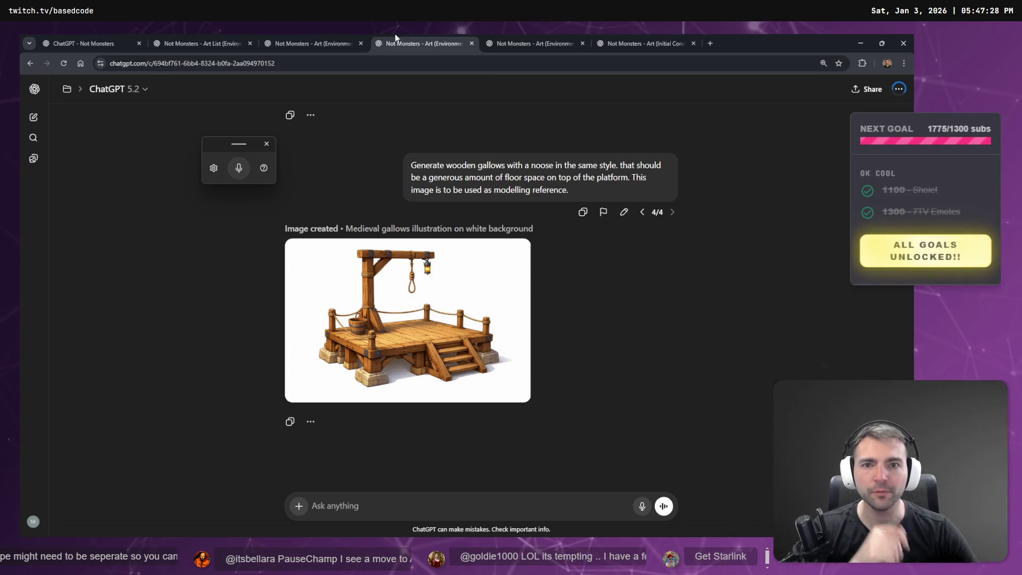
left_click(335, 36)
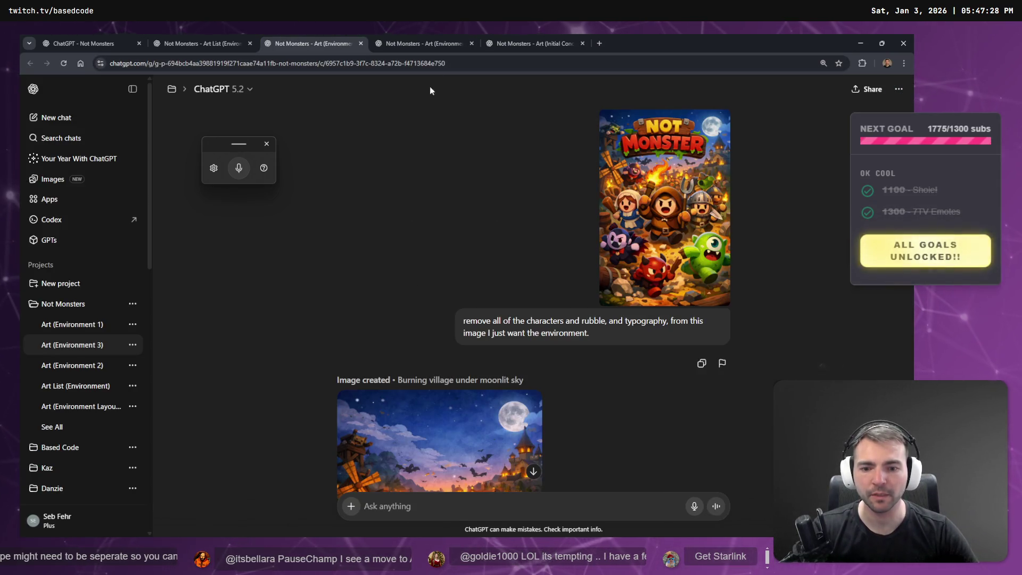
scroll(458, 213, "down", 10)
scroll(500, 291, "up", 10)
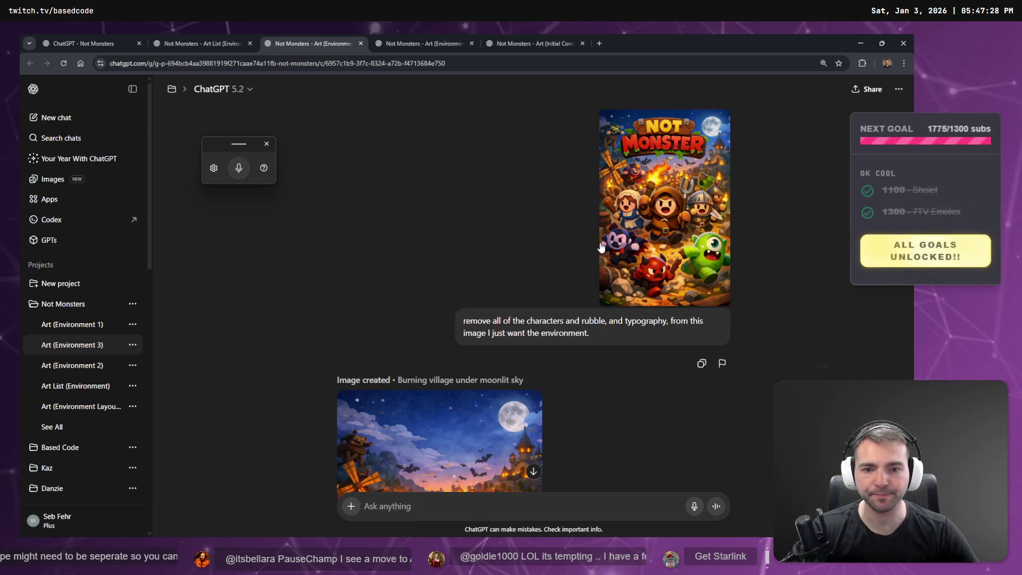
left_click(447, 40)
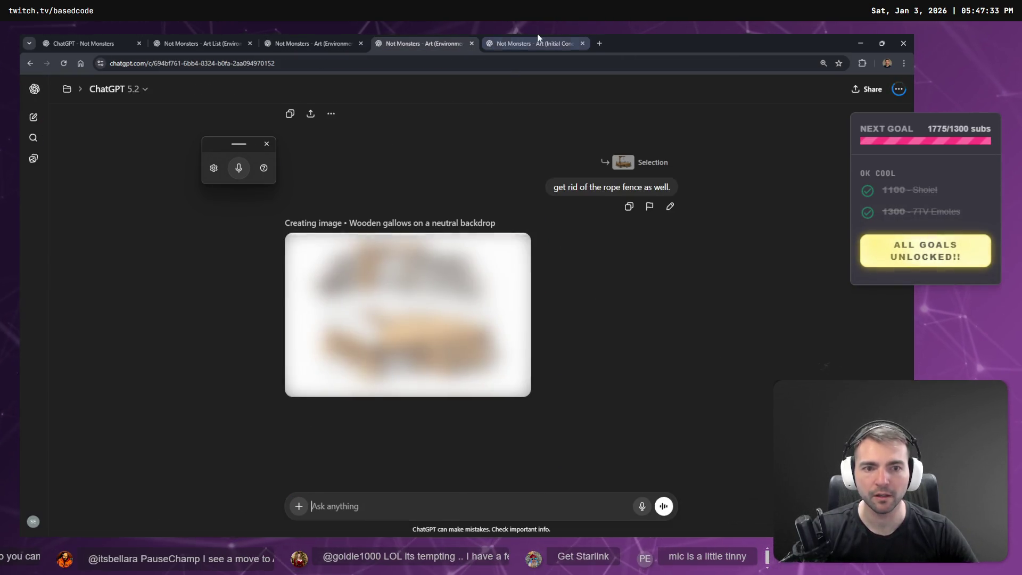
left_click(538, 40)
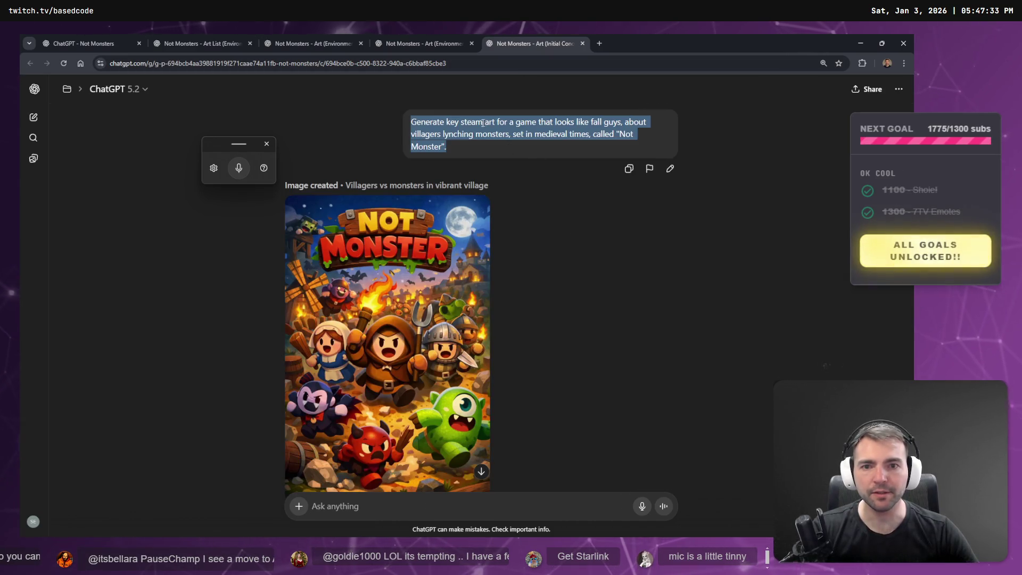
left_click(432, 43)
left_click(538, 43)
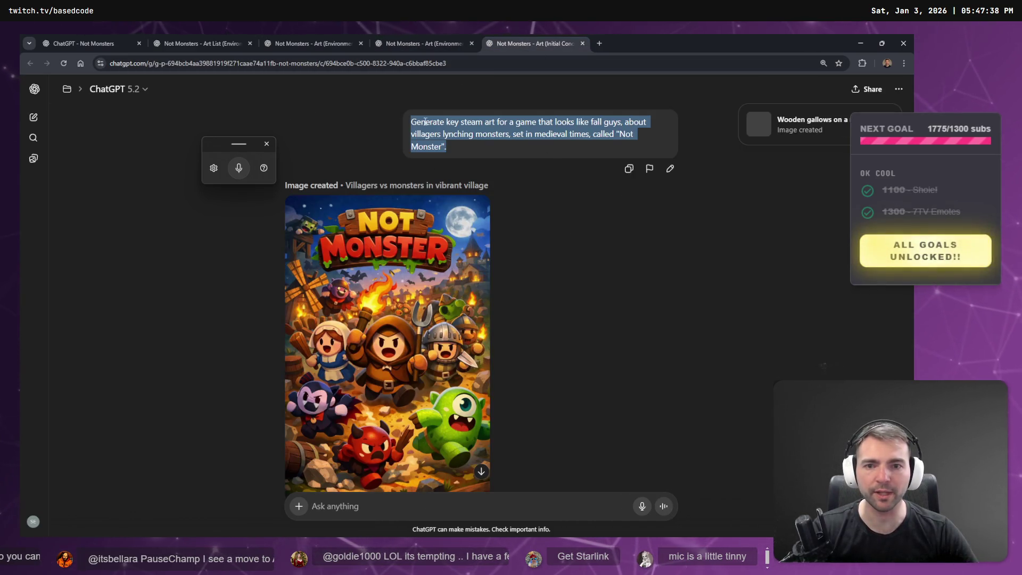
right_click(500, 129)
left_click(514, 136)
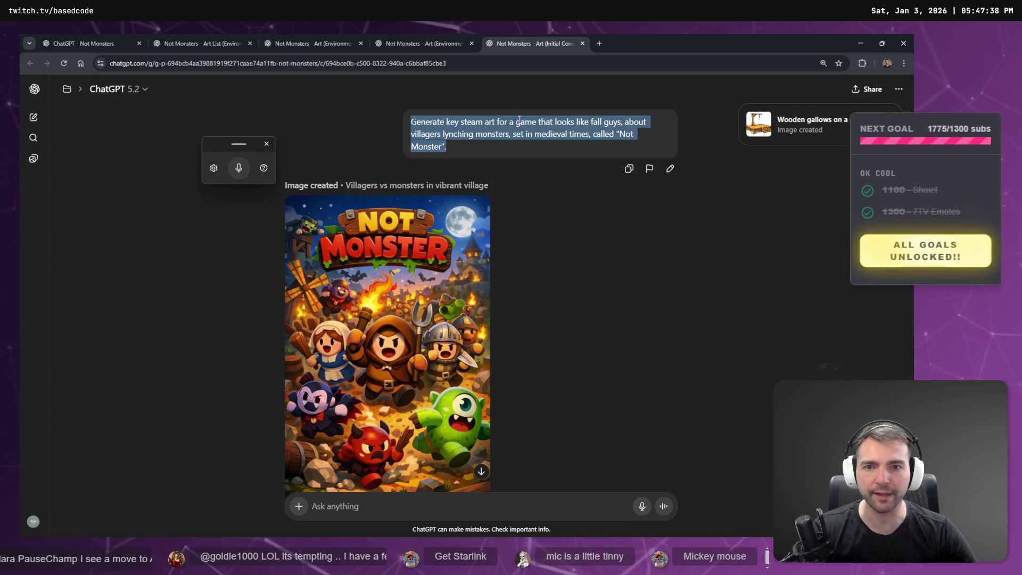
left_click(334, 40)
left_click(445, 43)
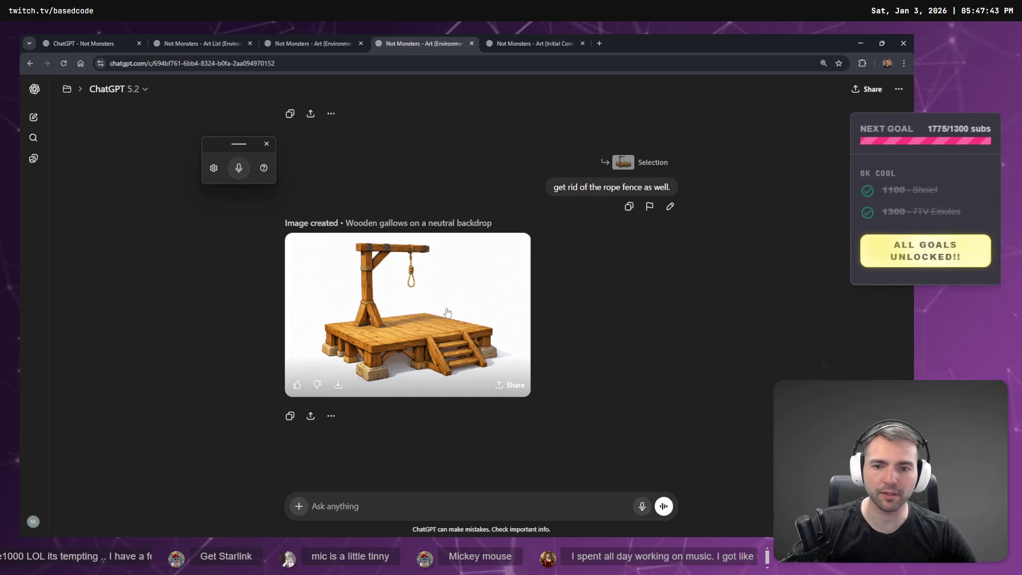
Copy the finished rope-fence-free gallows image for the Not Monster board
left_click(453, 326)
right_click(453, 326)
left_click(484, 326)
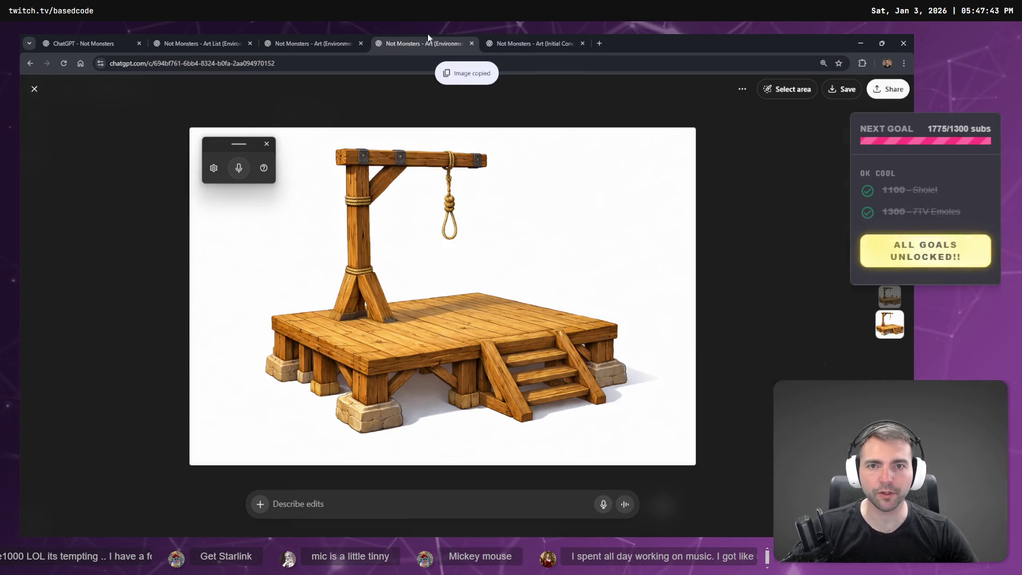
left_click(768, 125)
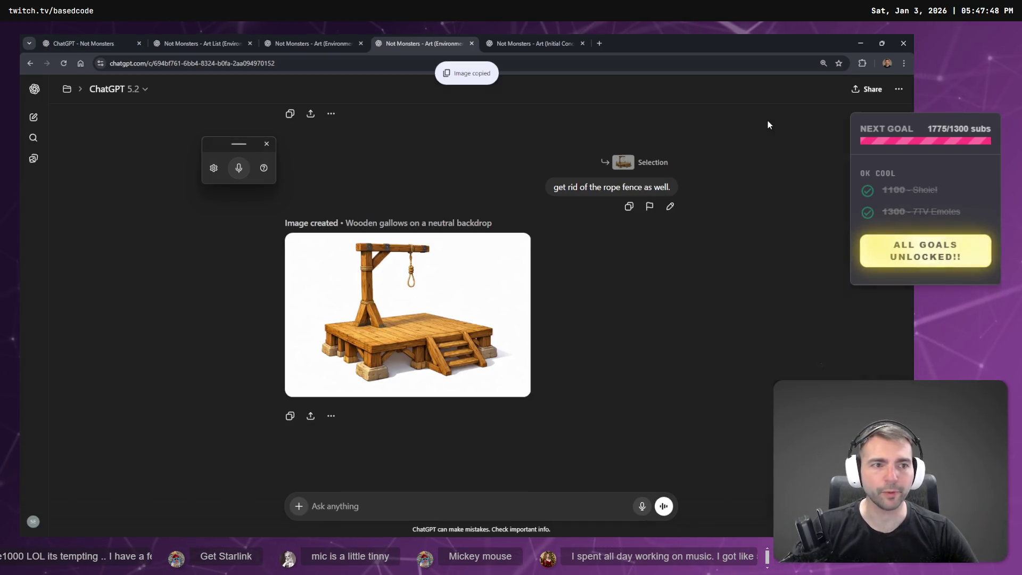
key("alt+Tab")
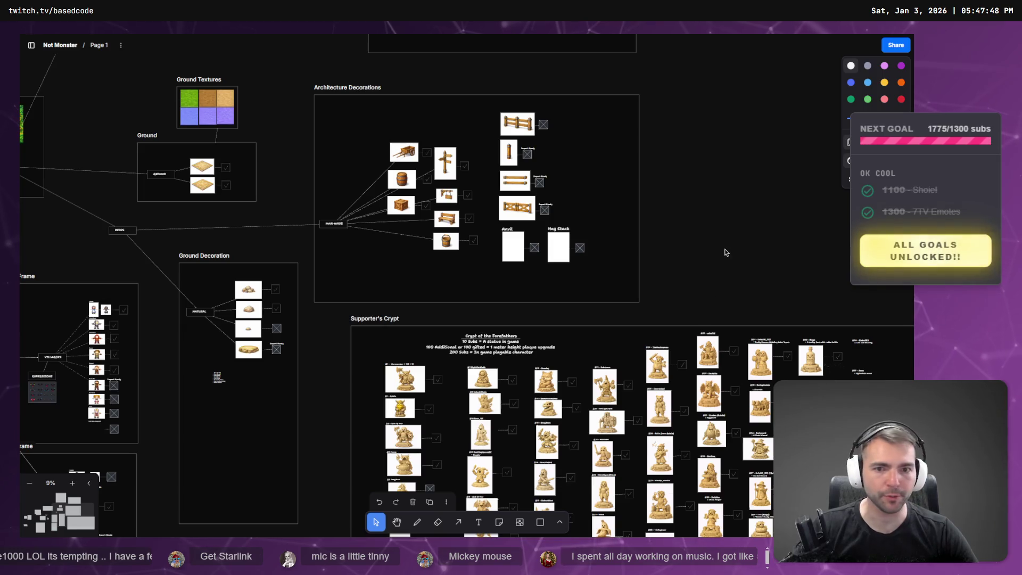
left_click_drag(584, 71, 568, 420)
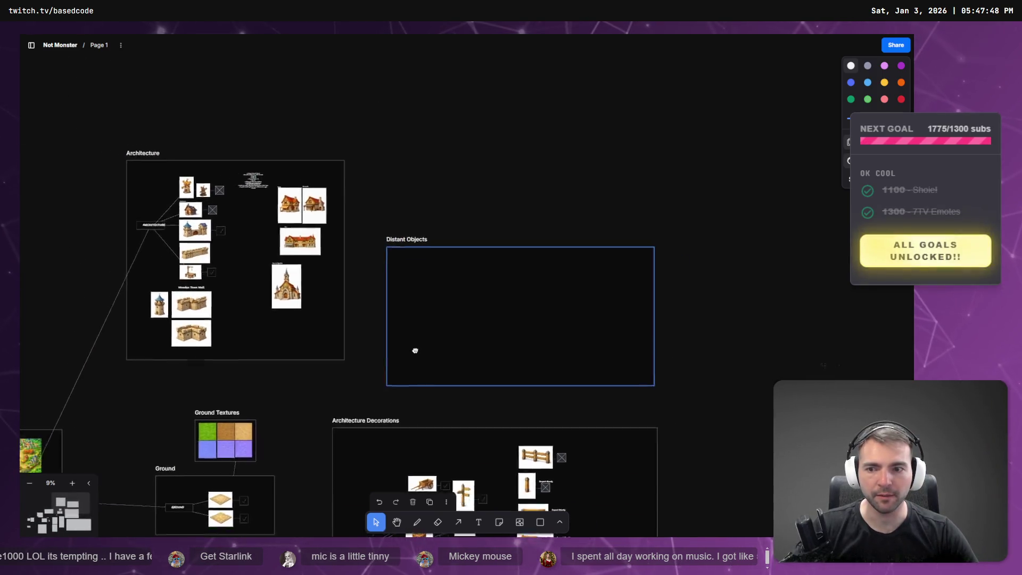
left_click_drag(414, 349, 580, 343)
scroll(497, 312, "down", 7)
scroll(497, 312, "right", 3)
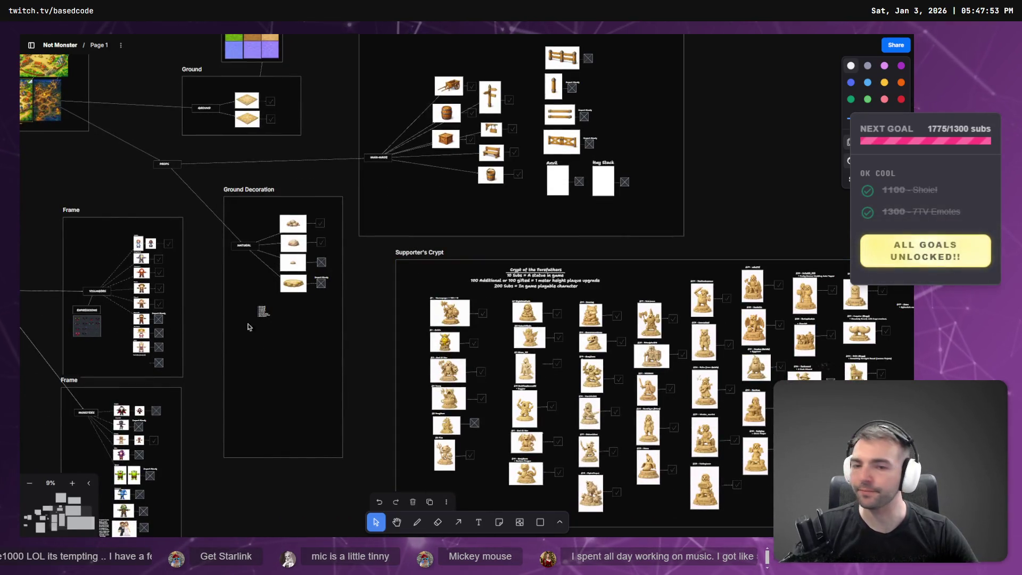
scroll(355, 429, "up", 5)
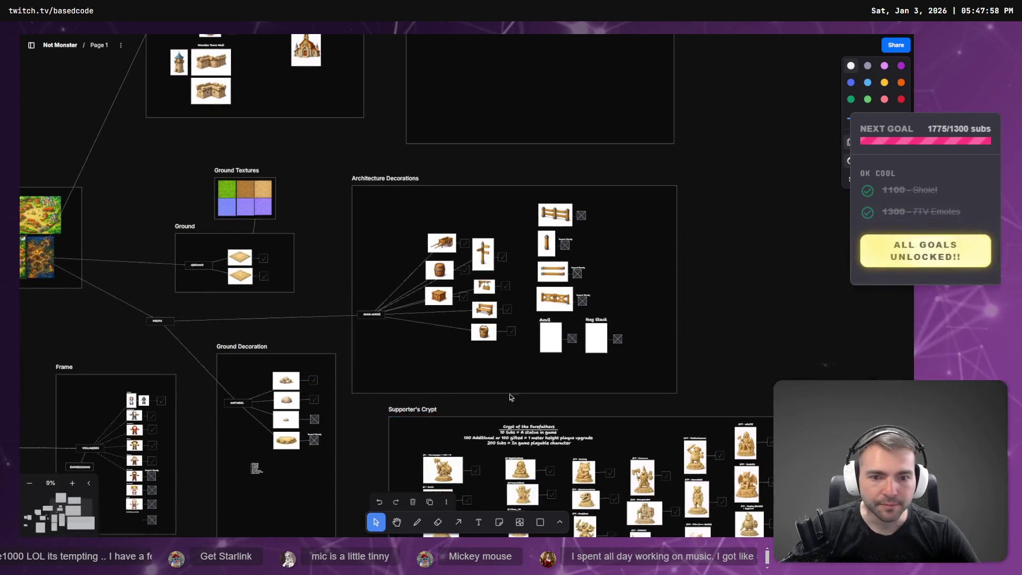
mouse_move(355, 209)
left_mouse_down()
mouse_move(568, 436)
mouse_move(538, 177)
left_mouse_up()
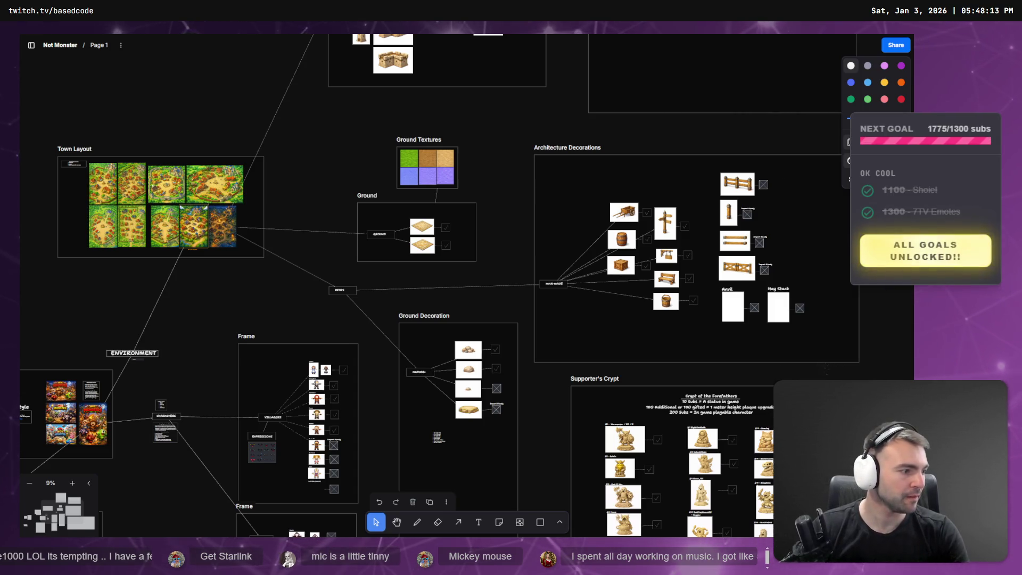
scroll(511, 288, "down", 5)
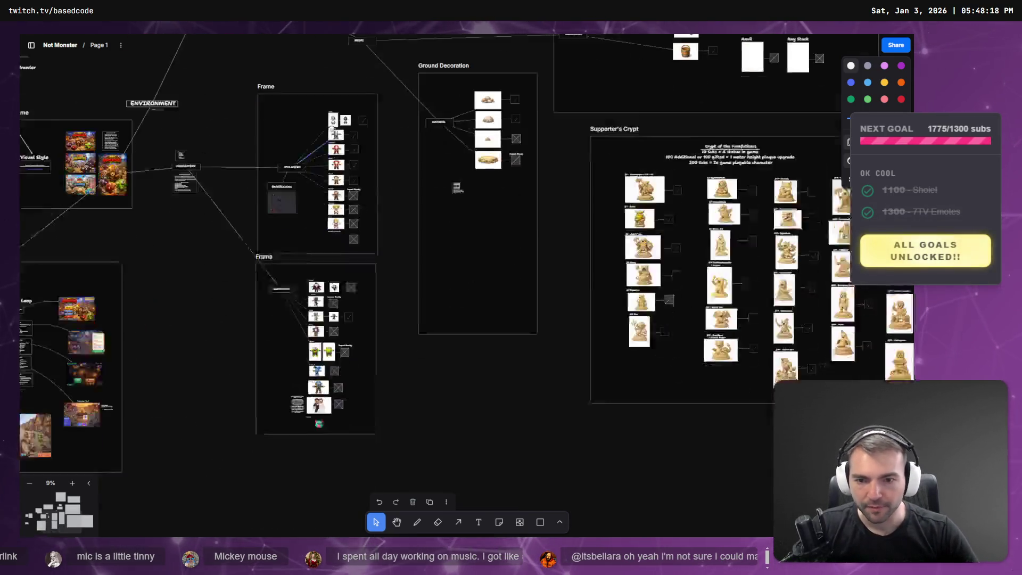
scroll(543, 359, "up", 7)
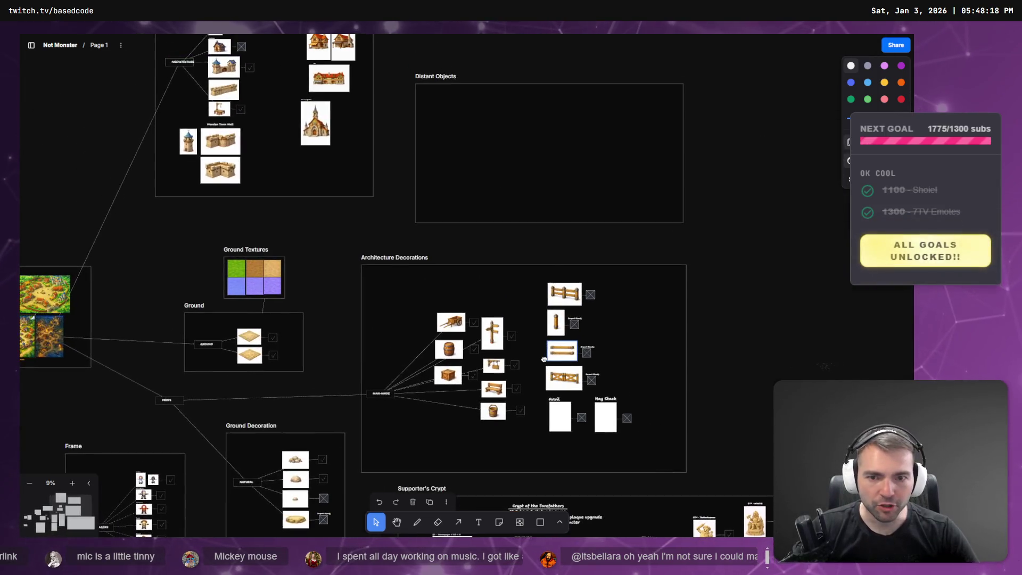
scroll(544, 359, "up", 2)
scroll(437, 488, "down", 5)
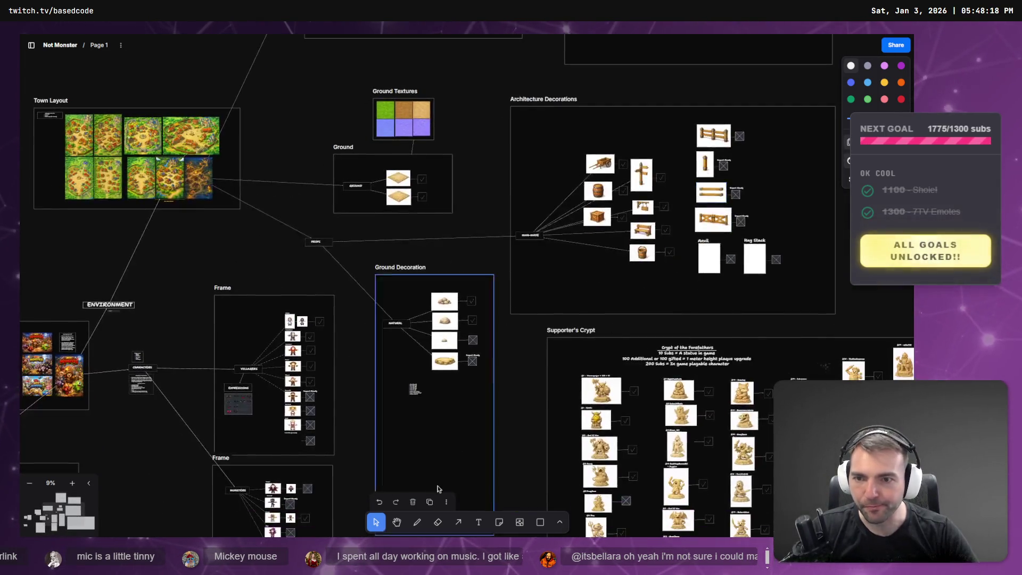
scroll(438, 489, "up", 6)
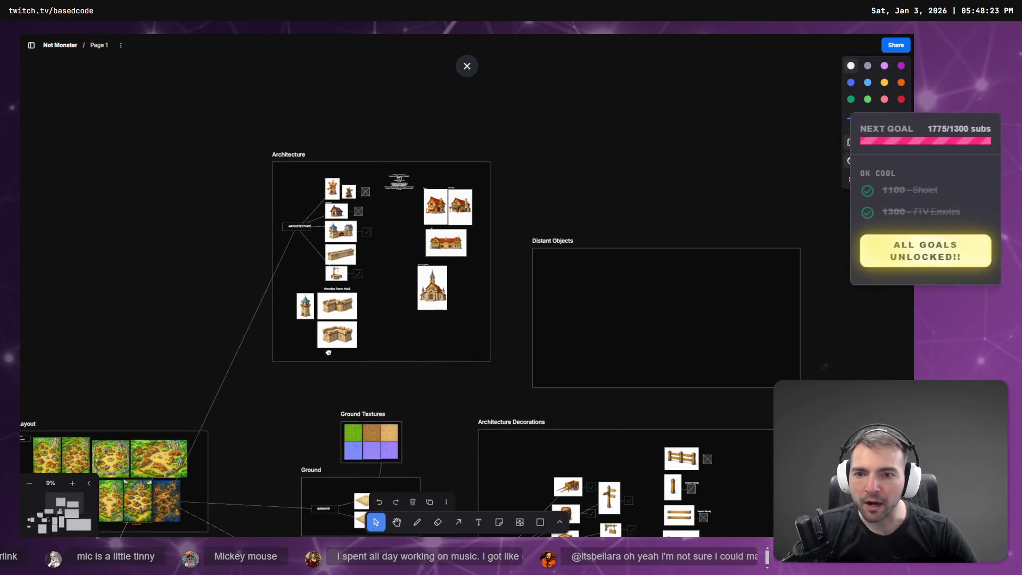
scroll(329, 353, "down", 6)
scroll(329, 352, "up", 6)
scroll(441, 384, "down", 1)
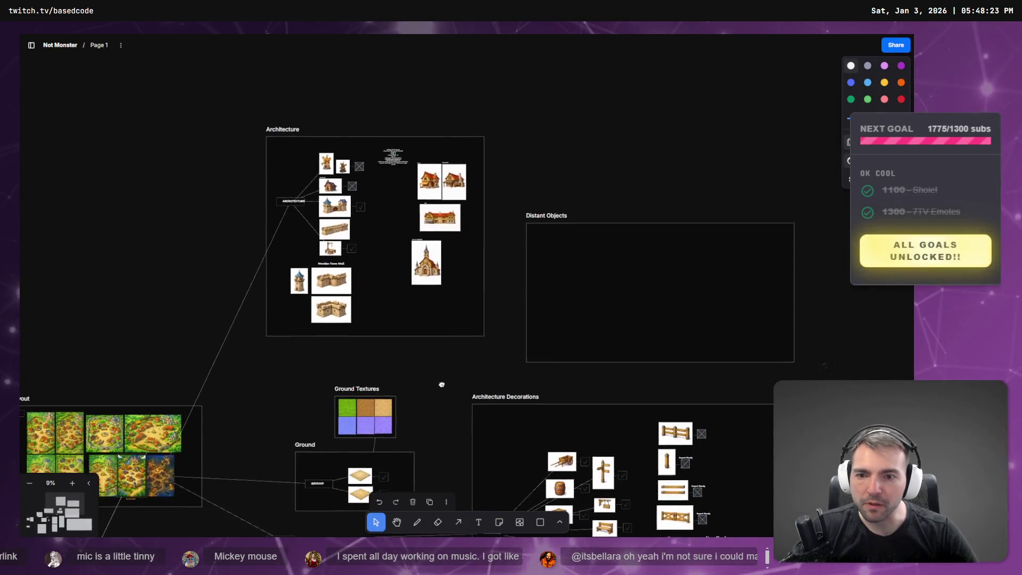
scroll(330, 248, "up", 5)
left_click(294, 254)
Shrink the new gallows image to thumbnail size and move it under the stone wall image
key("shift+2")
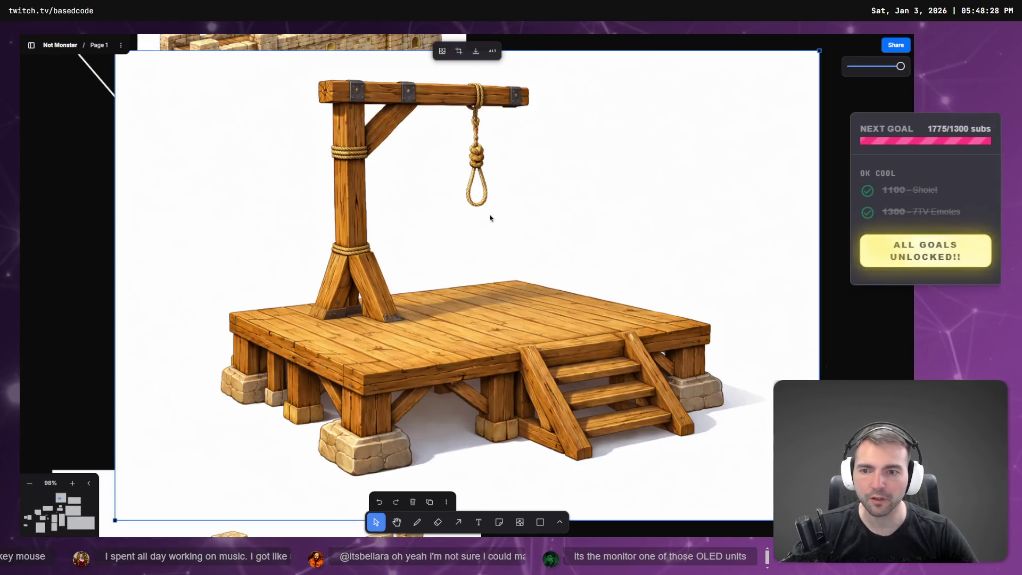
scroll(441, 242, "down", 3)
left_click_drag(626, 375, 459, 267)
mouse_move(351, 246)
left_mouse_down()
mouse_move(335, 308)
mouse_move(350, 279)
mouse_move(350, 309)
mouse_move(459, 317)
mouse_move(418, 310)
left_mouse_up()
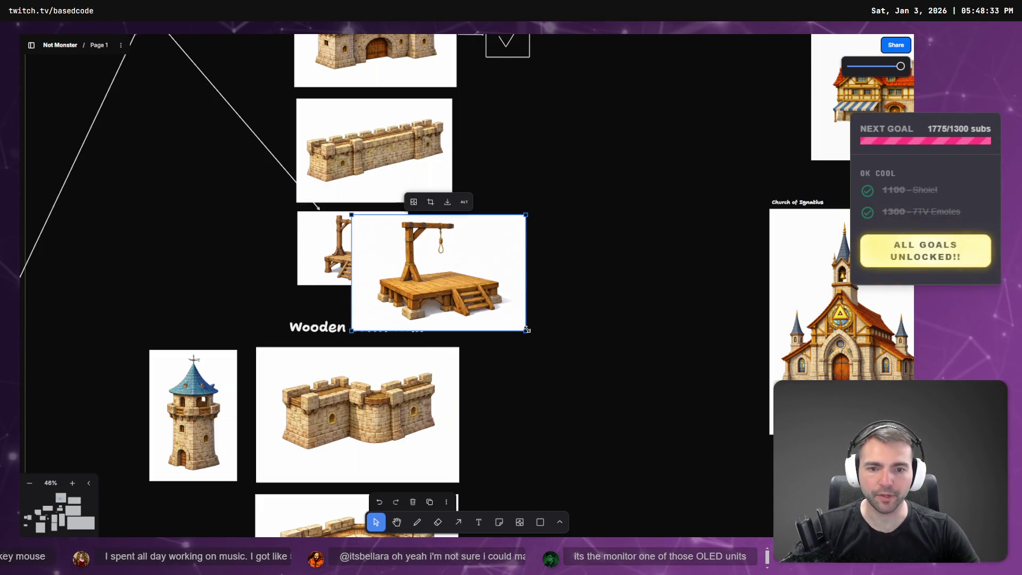
mouse_move(527, 330)
left_mouse_down()
mouse_move(487, 305)
mouse_move(366, 274)
mouse_move(247, 272)
mouse_move(628, 293)
mouse_move(263, 272)
left_mouse_up()
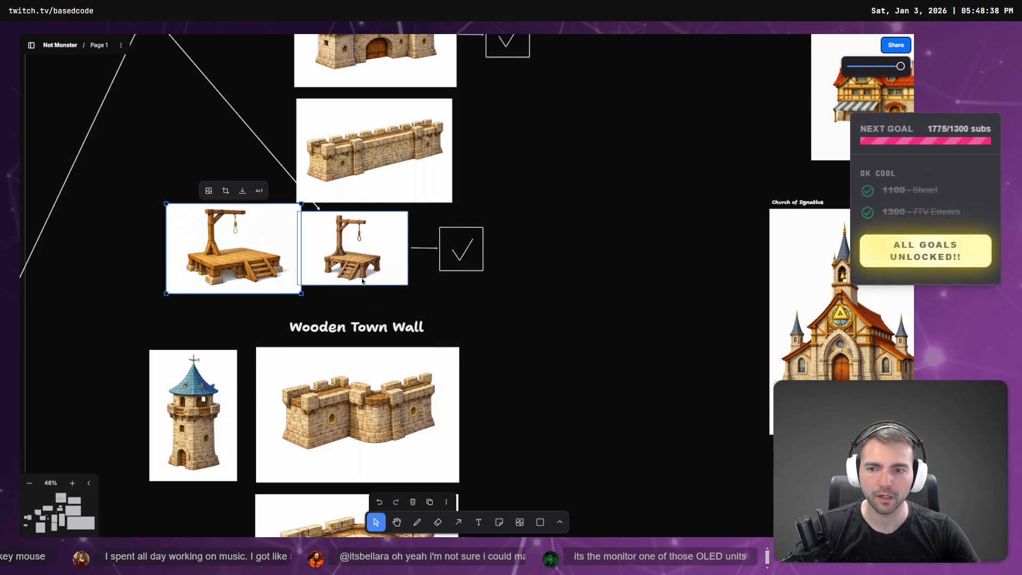
Delete the old small gallows image and move the new one into its place beside the checkbox
left_click(362, 281)
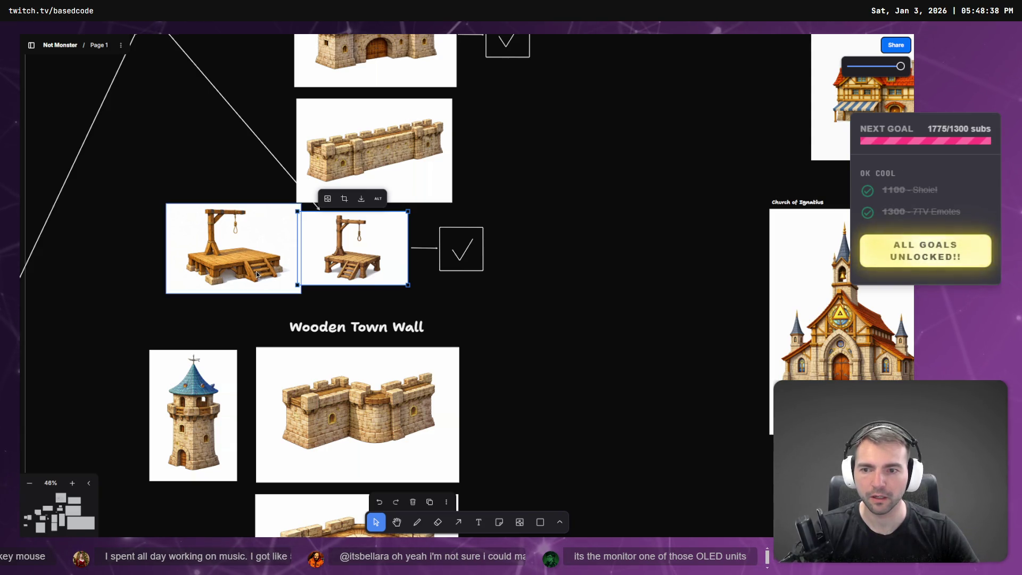
key("Delete")
mouse_move(227, 247)
left_mouse_down()
mouse_move(331, 240)
mouse_move(337, 256)
left_mouse_up()
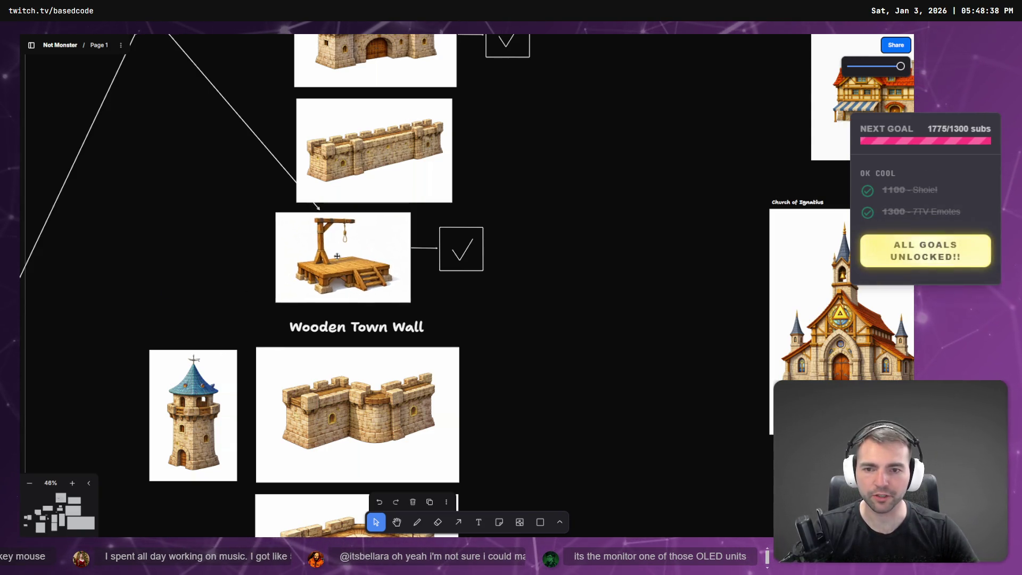
left_click(461, 248)
scroll(510, 265, "down", 5)
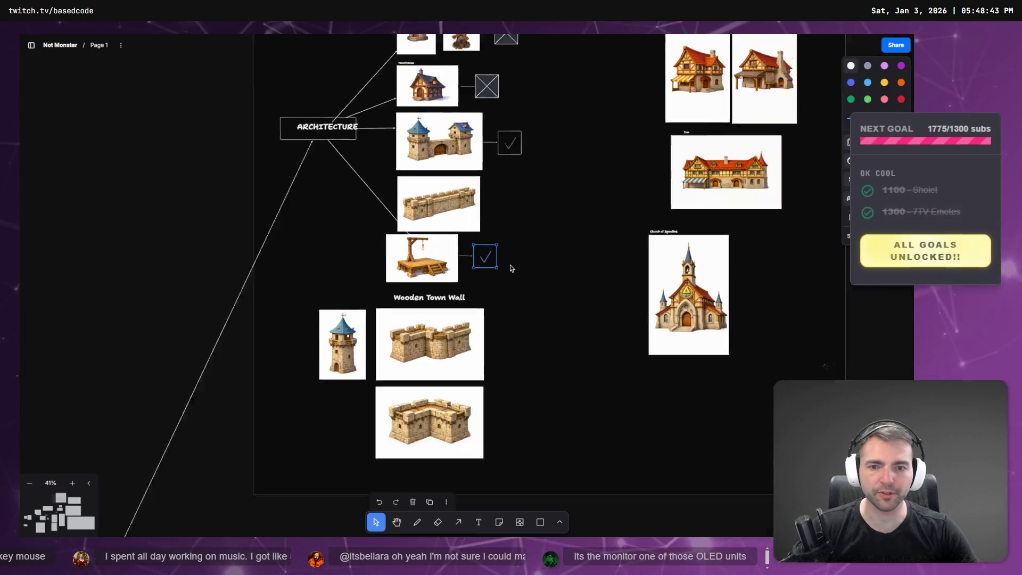
Remove the crossed placeholders and paste checkmark boxes beside the townhouse, windmill and wall image
scroll(510, 264, "down", 10)
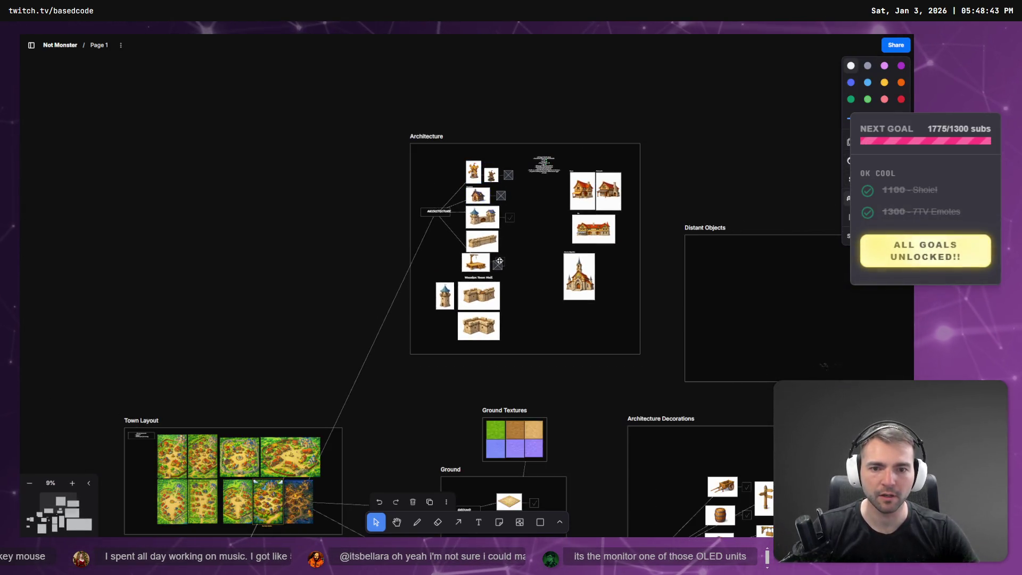
scroll(503, 239, "up", 10)
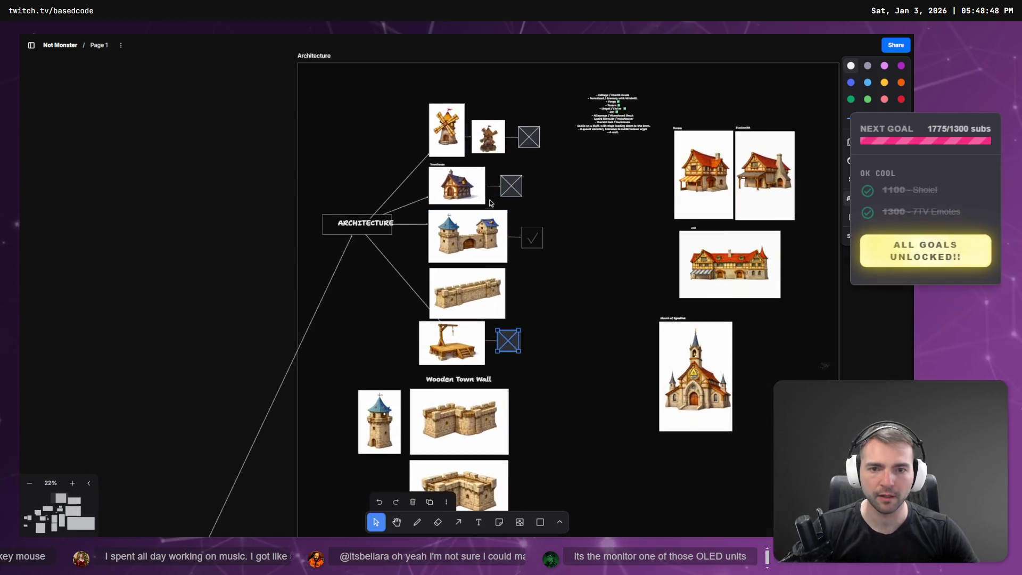
key("ctrl+z")
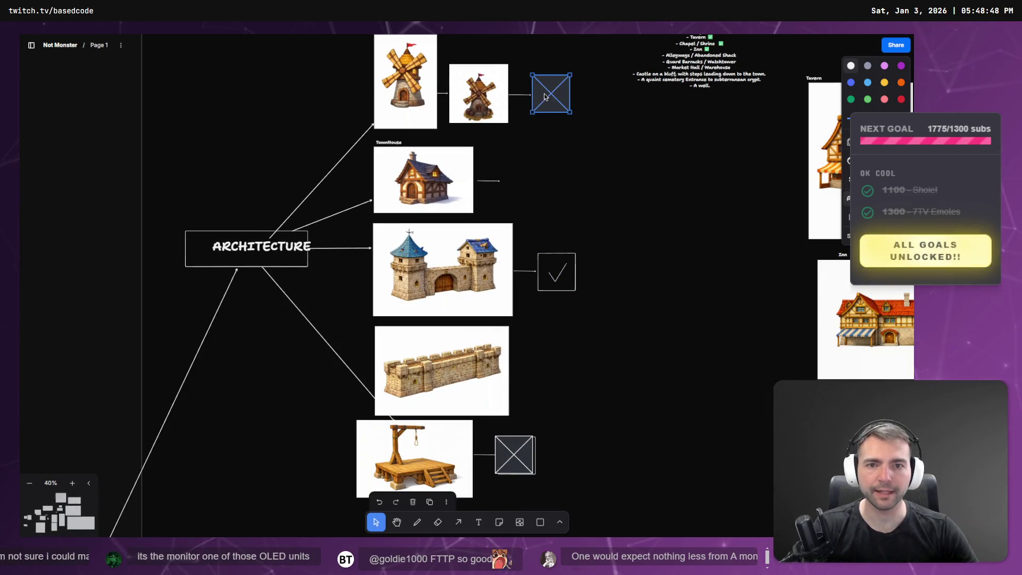
key("ctrl+z")
key("ctrl+v")
left_click_drag(538, 202, 520, 178)
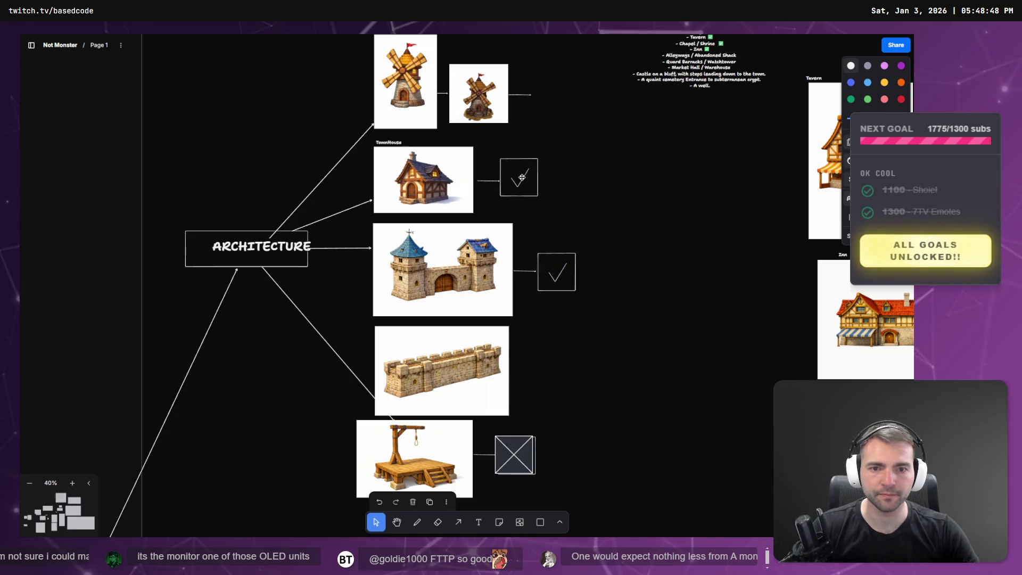
key("ctrl+v")
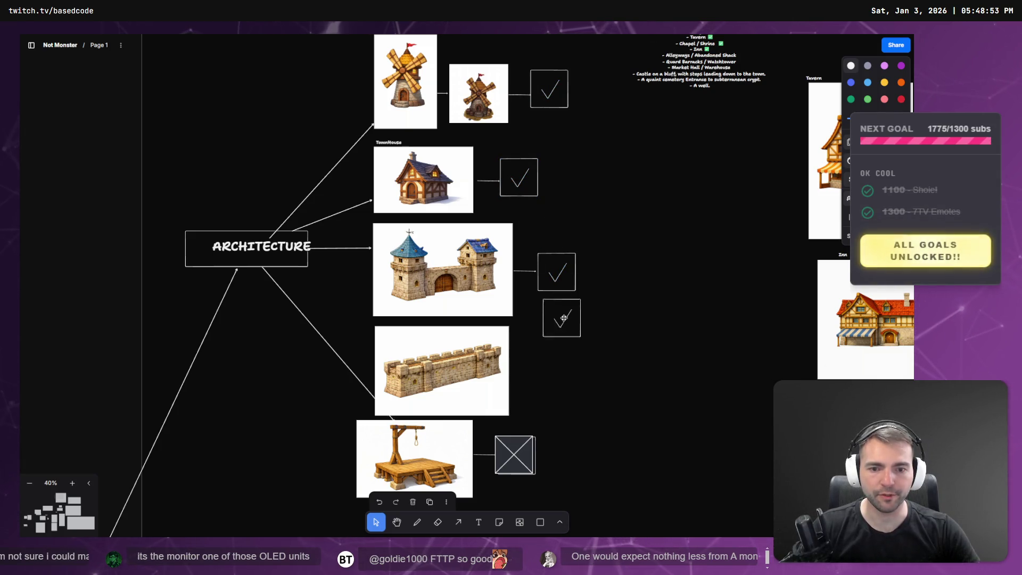
left_click_drag(564, 318, 556, 366)
Draw an arrow from ARCHITECTURE to the stone wall image
key("a")
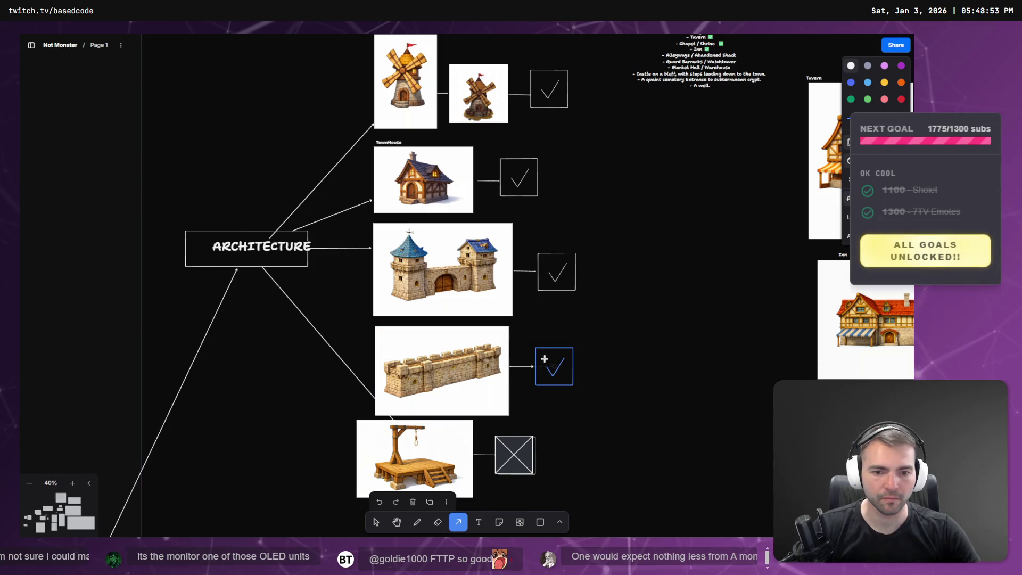
scroll(600, 383, "down", 5)
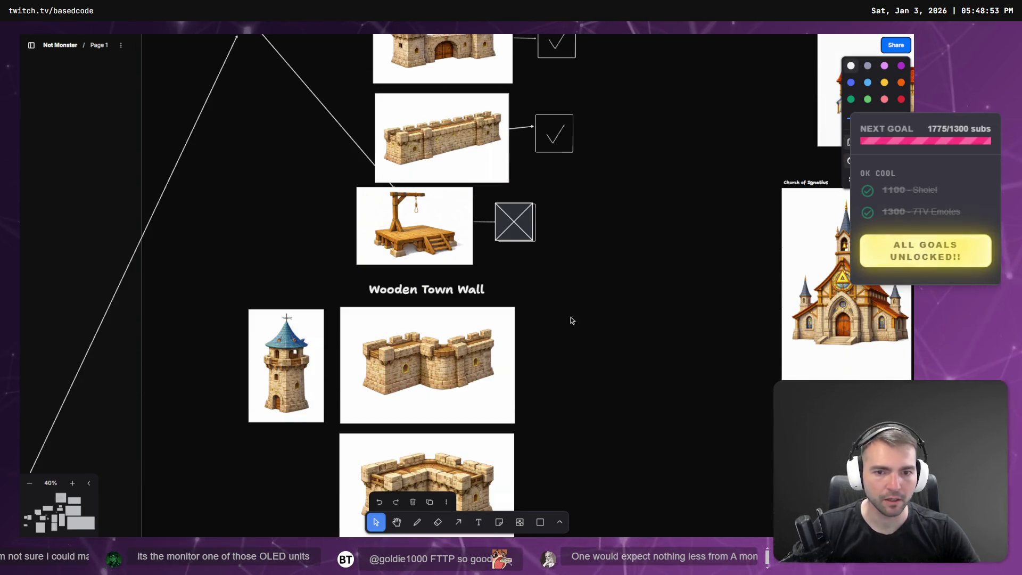
left_click(512, 226)
scroll(574, 210, "down", 3)
mouse_move(609, 215)
left_mouse_down()
mouse_move(458, 325)
mouse_move(431, 320)
mouse_move(504, 320)
left_mouse_up()
key("a")
left_click_drag(239, 176, 350, 258)
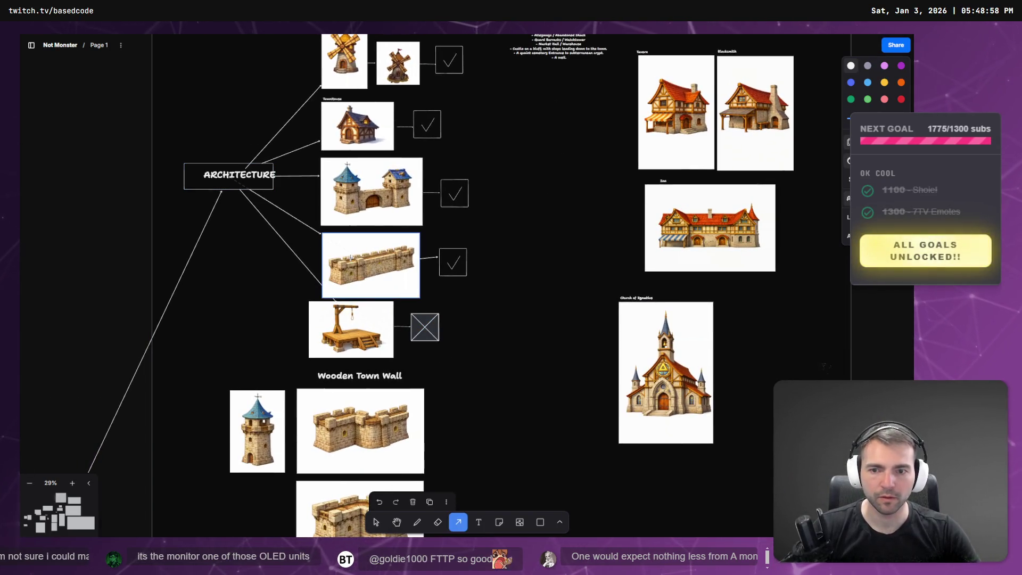
scroll(478, 312, "down", 5)
scroll(520, 347, "up", 5)
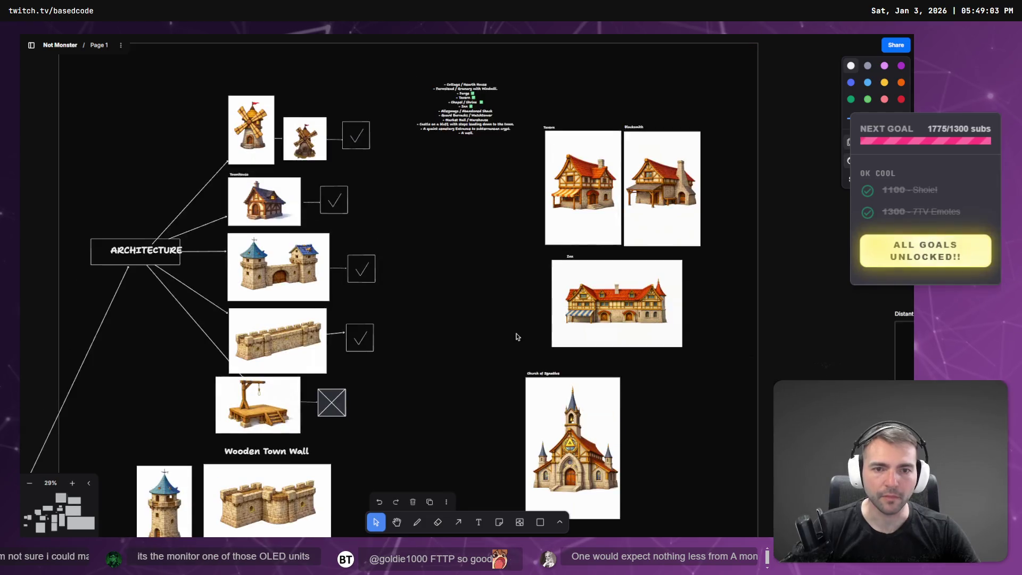
scroll(575, 297, "down", 1)
scroll(575, 296, "down", 4)
mouse_move(573, 427)
left_mouse_down()
mouse_move(564, 356)
mouse_move(574, 349)
mouse_move(506, 143)
mouse_move(533, 269)
left_mouse_up()
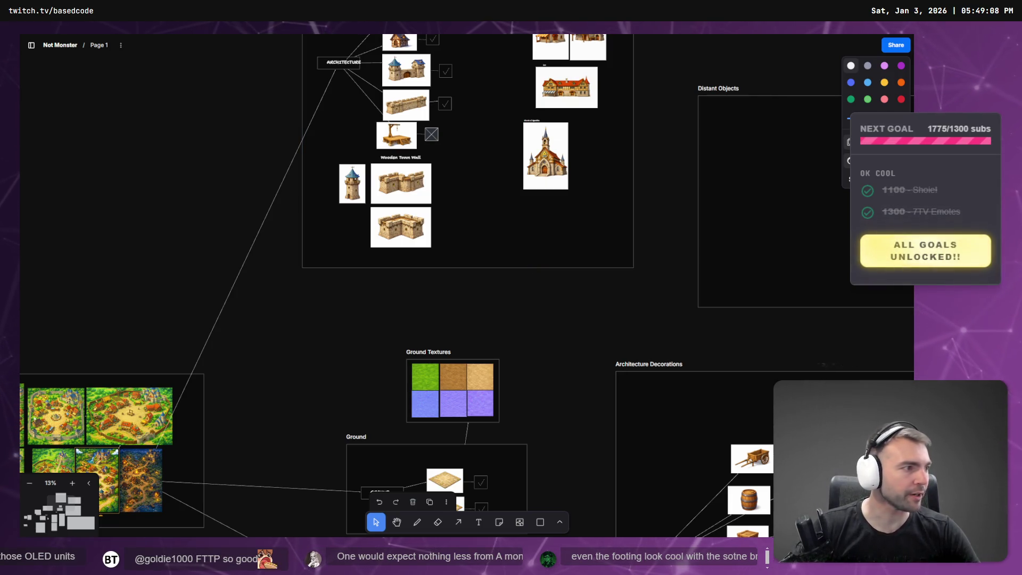
key("alt+Tab")
Scroll through the stone gate chat and discard an accidental voice dictation in the message box
scroll(580, 198, "up", 15)
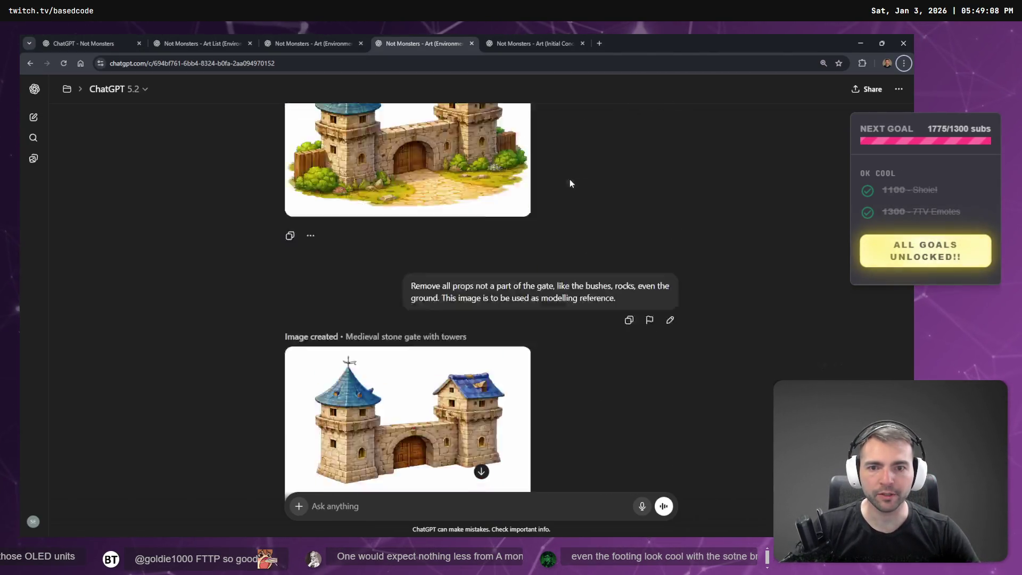
scroll(566, 173, "up", 10)
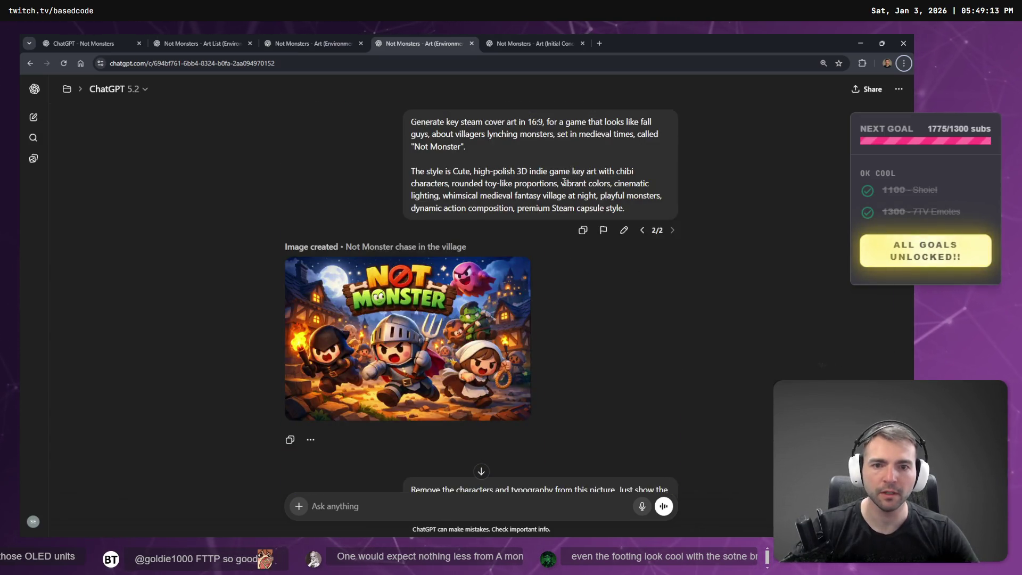
scroll(563, 181, "down", 20)
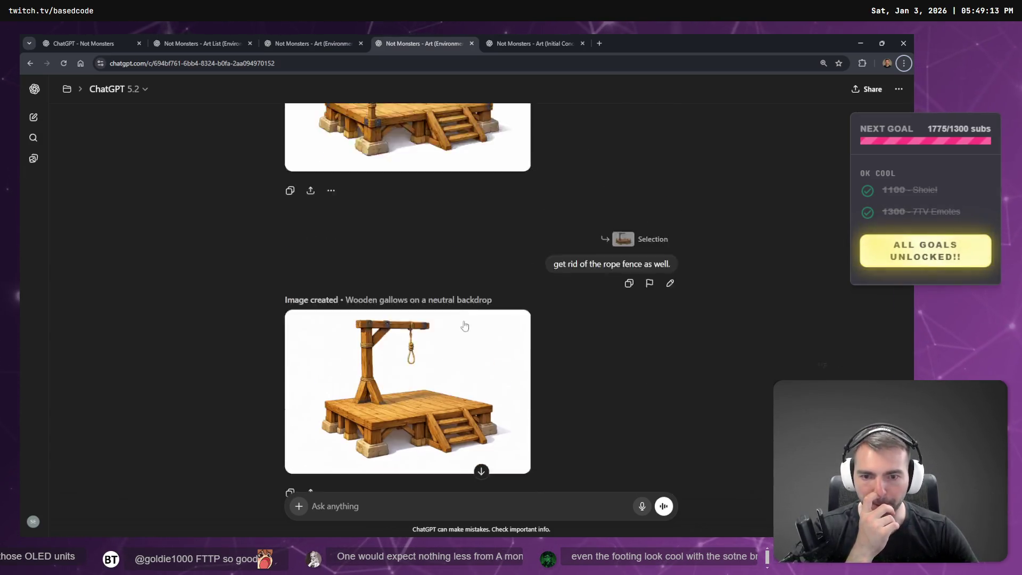
scroll(464, 326, "down", 2)
key("super+h")
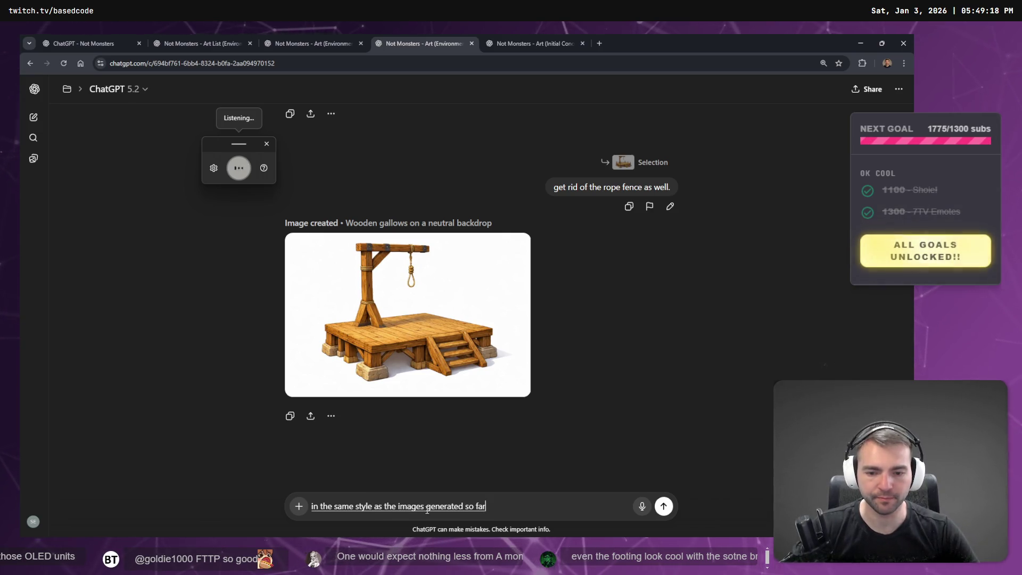
key("ctrl+a")
key("BackSpace")
Scroll to the 'Remove all props' prompt and its prop-free towered gate image
scroll(427, 459, "up", 10)
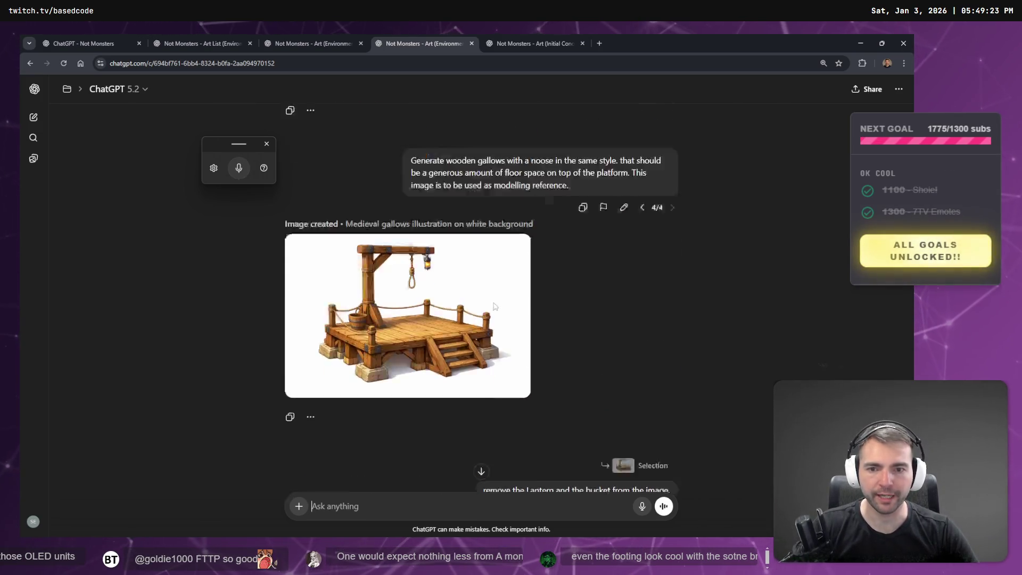
scroll(494, 306, "up", 10)
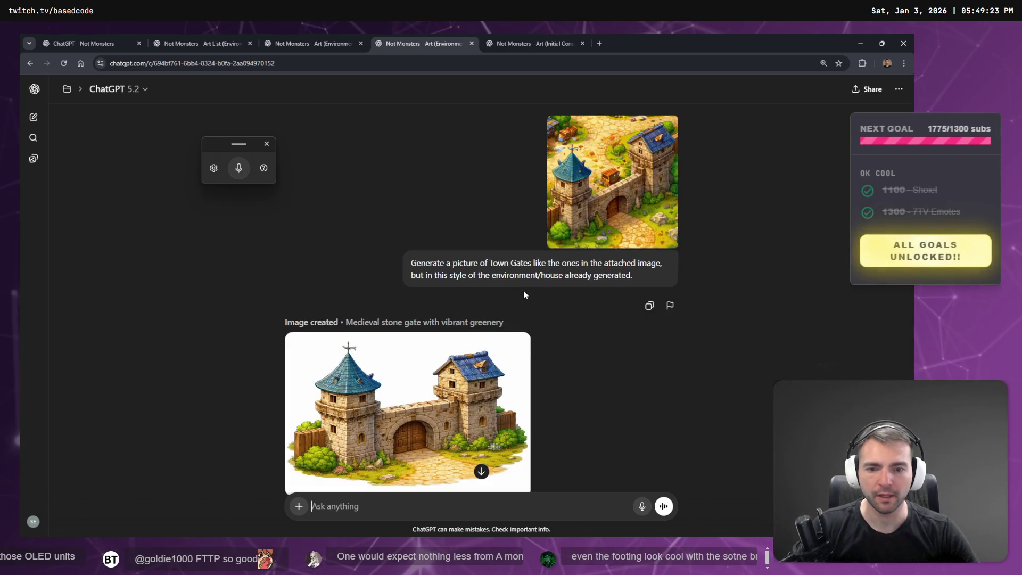
scroll(524, 294, "down", 7)
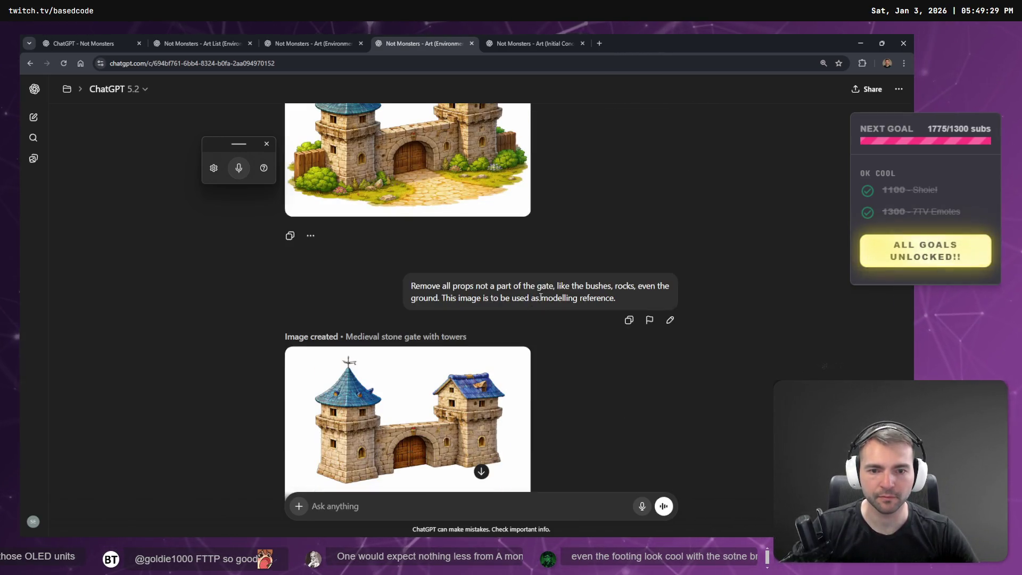
scroll(541, 297, "down", 4)
Open the gallows prompt for editing and clear its text
left_click(624, 393)
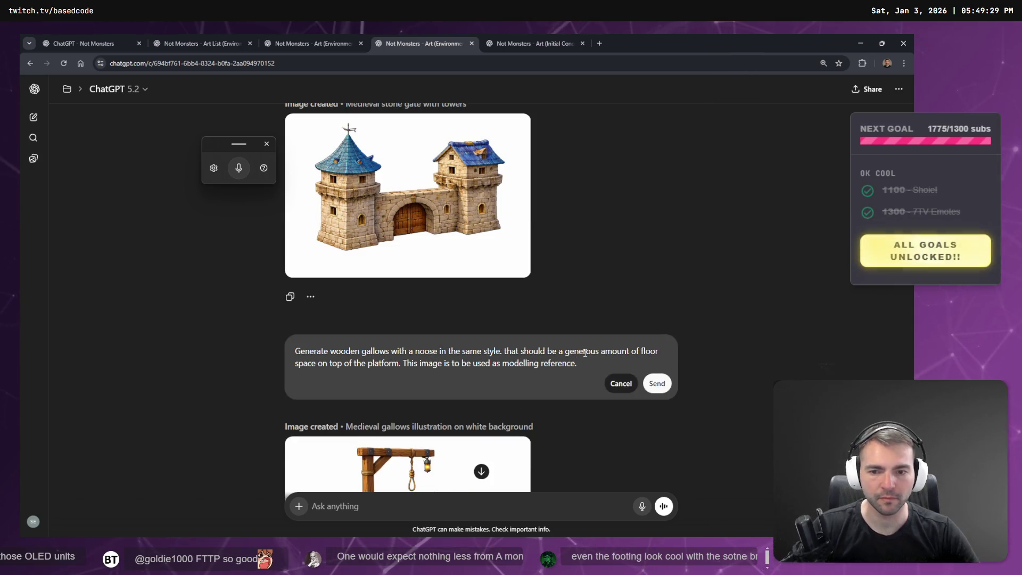
key("ctrl+a")
type("in the same style as the images generated so far")
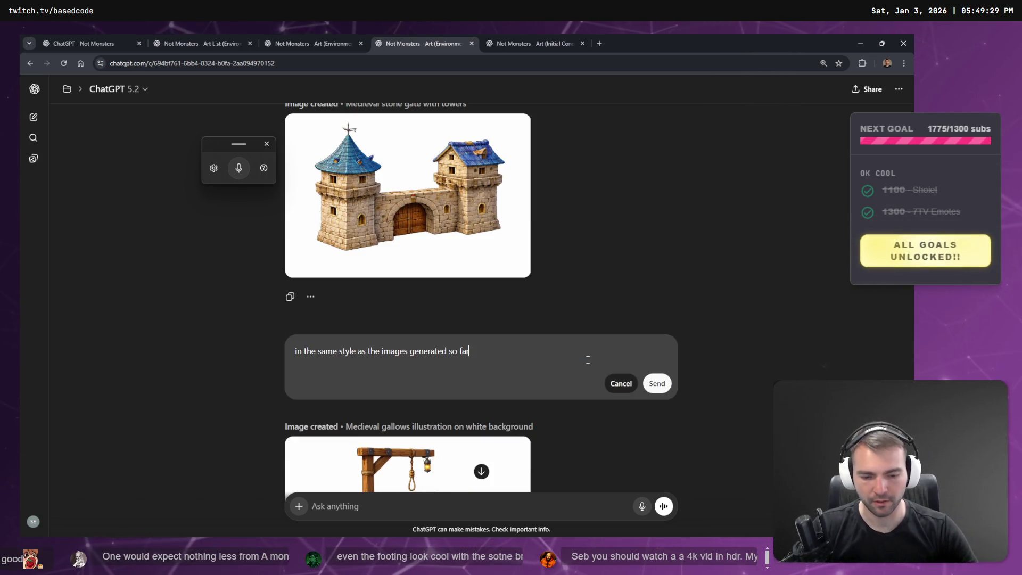
key("ctrl+a")
key("BackSpace")
Dictate a request for one connectable wooden fence piece for a wooden city wall, inserting 'wooden', and submit
key("super+h")
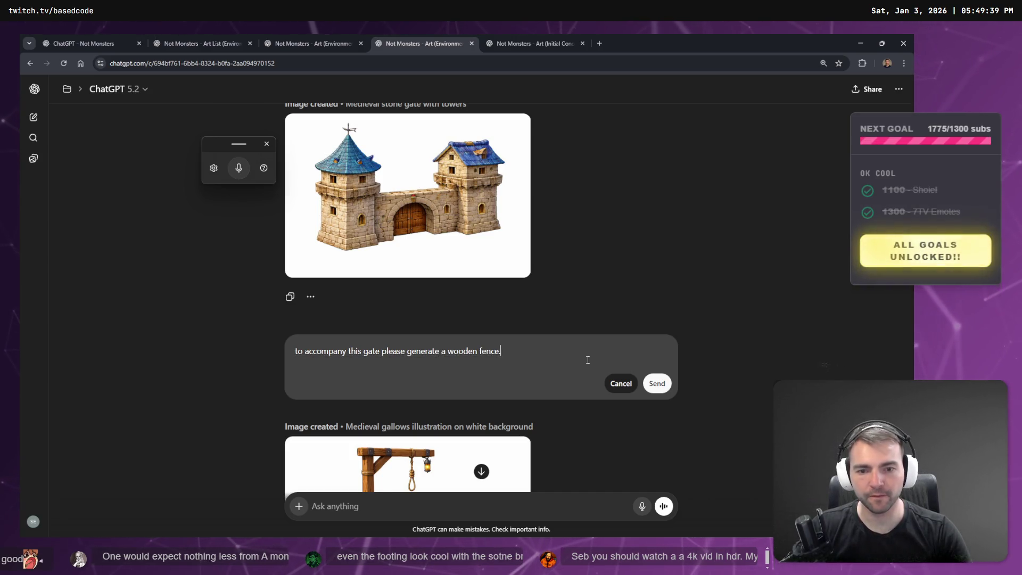
key("super+h")
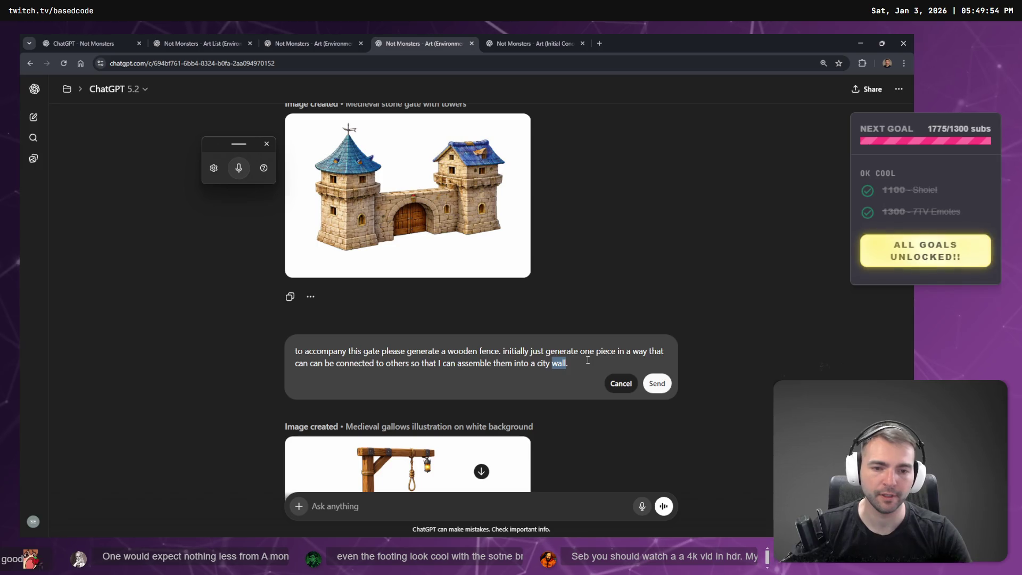
key("ctrl+shift+Left")
key("ctrl+Left")
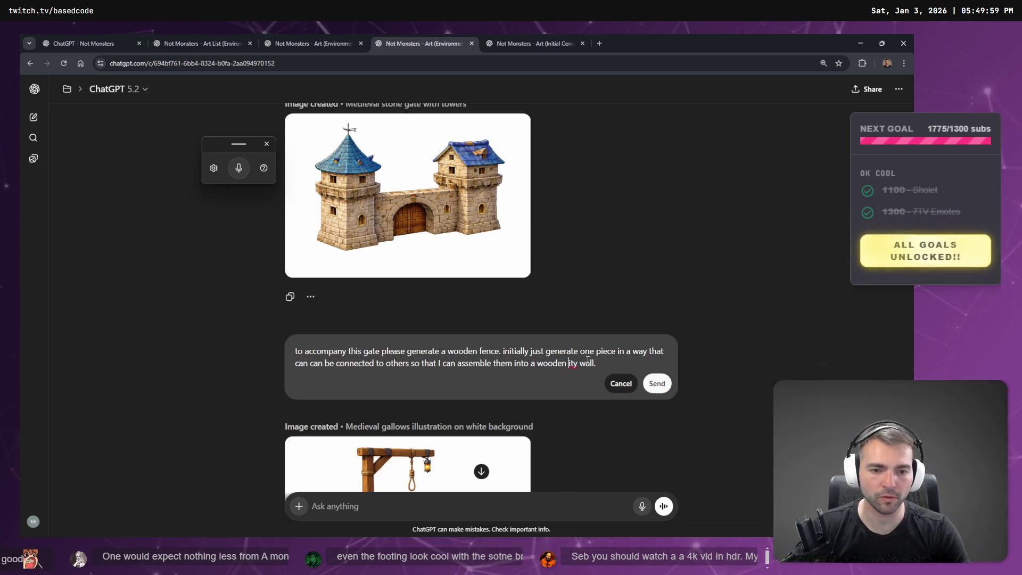
key("Return")
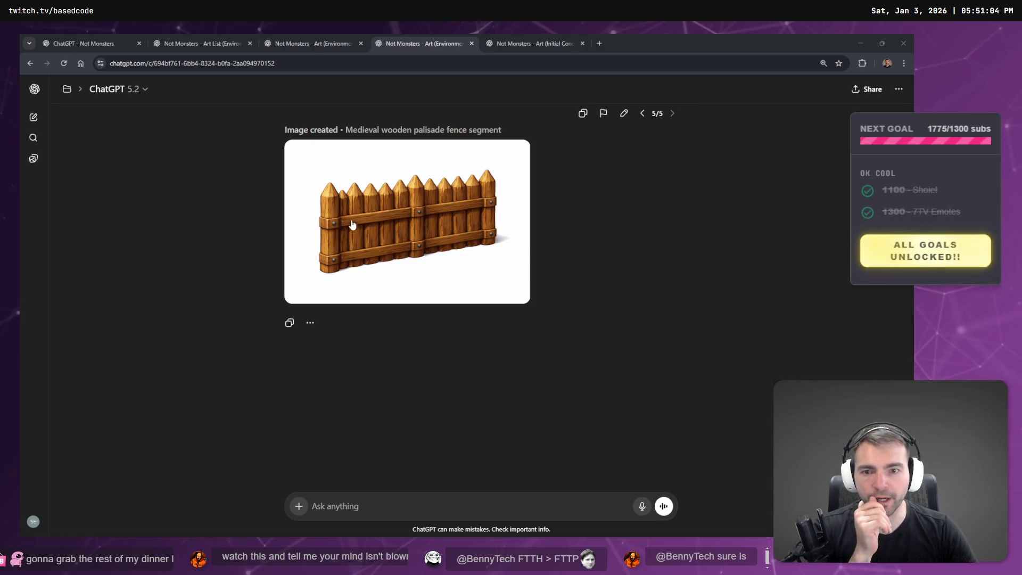
Dictate and send a request to remove the larger end post so fence pieces join like LEGO
left_click(364, 506)
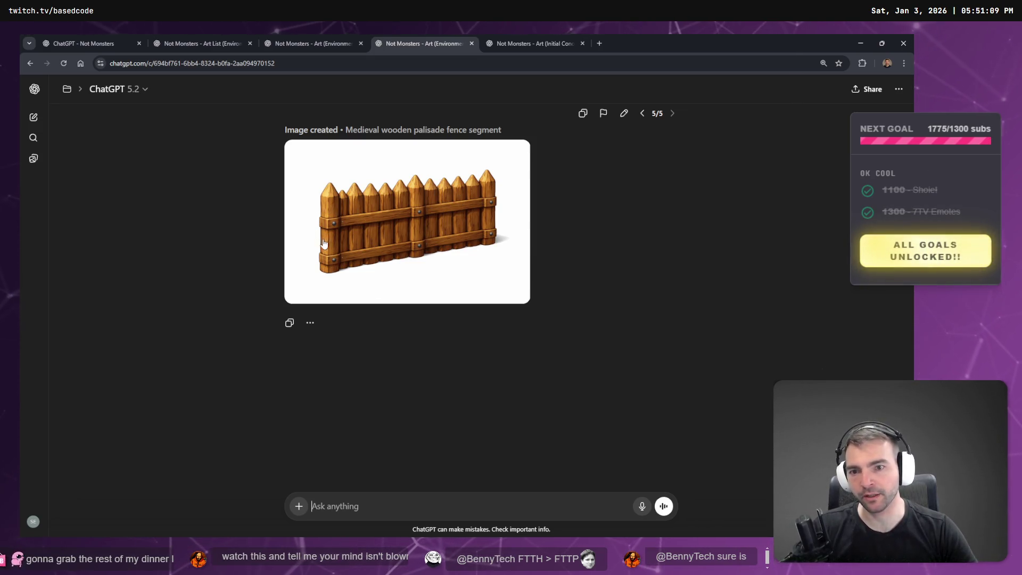
key("super+h")
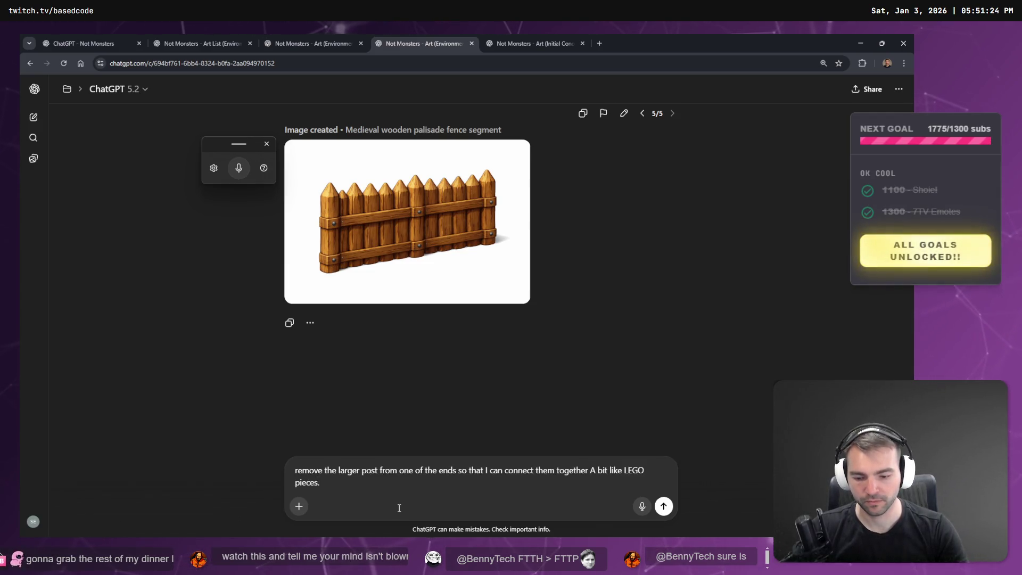
key("super+h")
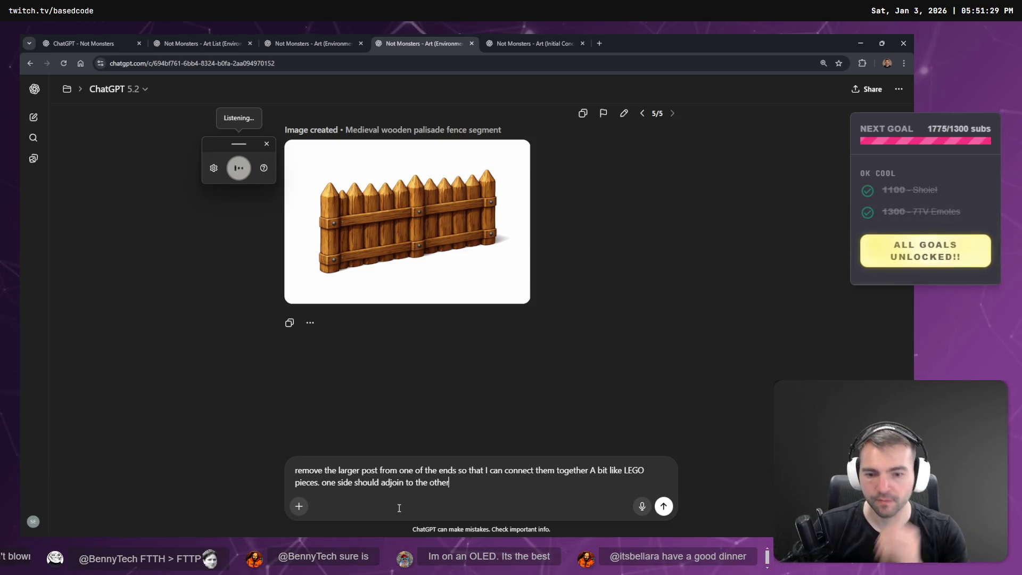
key("Return")
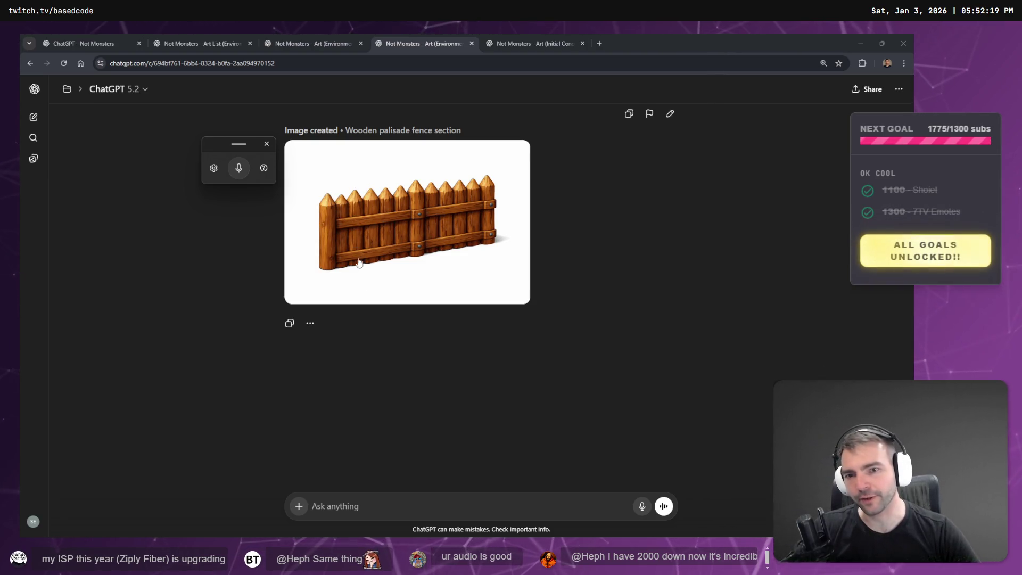
left_click(333, 516)
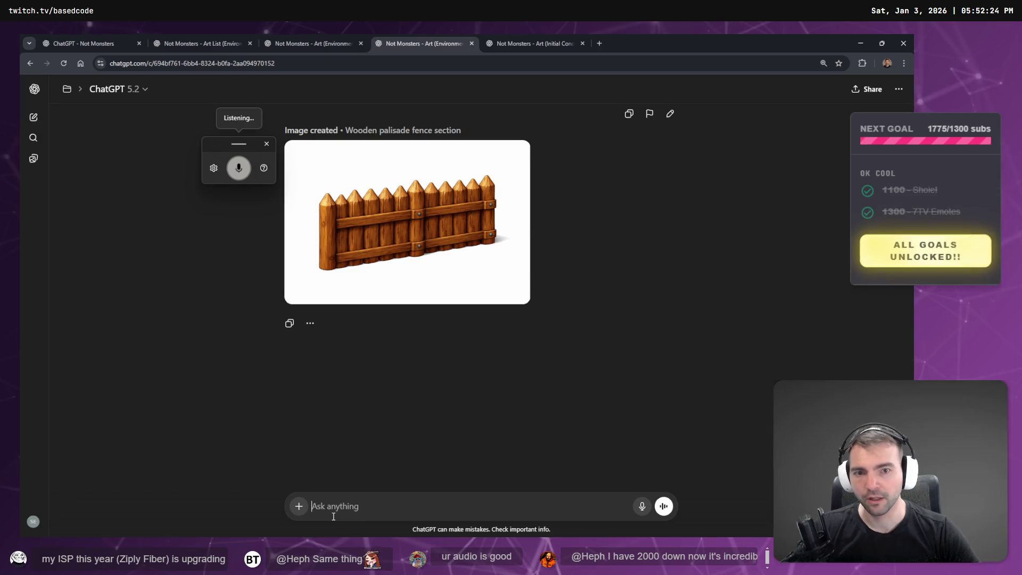
Edit the end-post request to remove the post on the end but keep the bracket
scroll(500, 265, "down", 4)
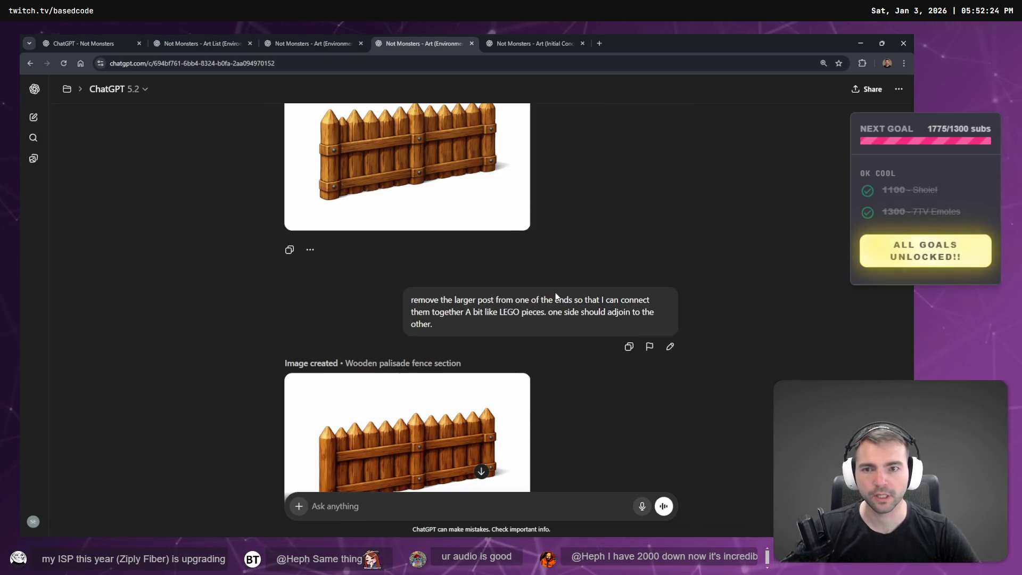
left_click(670, 347)
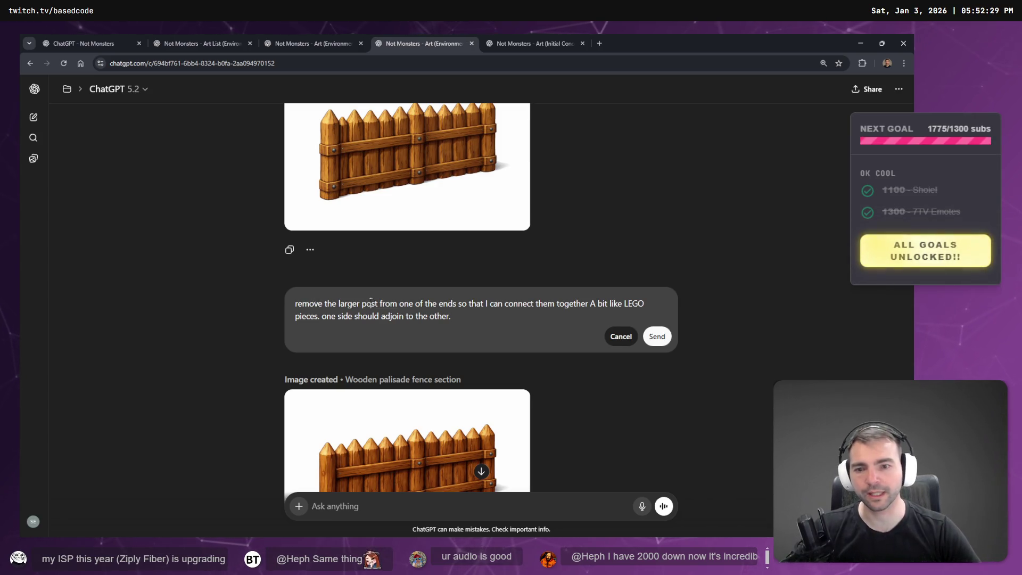
key("Left")
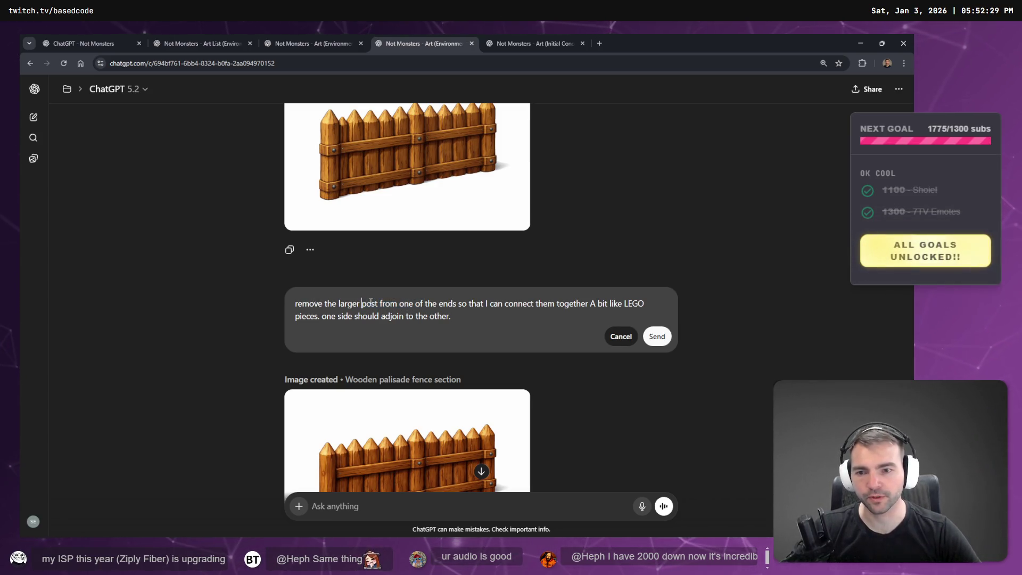
key("ctrl+shift+Right")
key("ctrl+shift+Right")
key("ctrl+shift+Right")
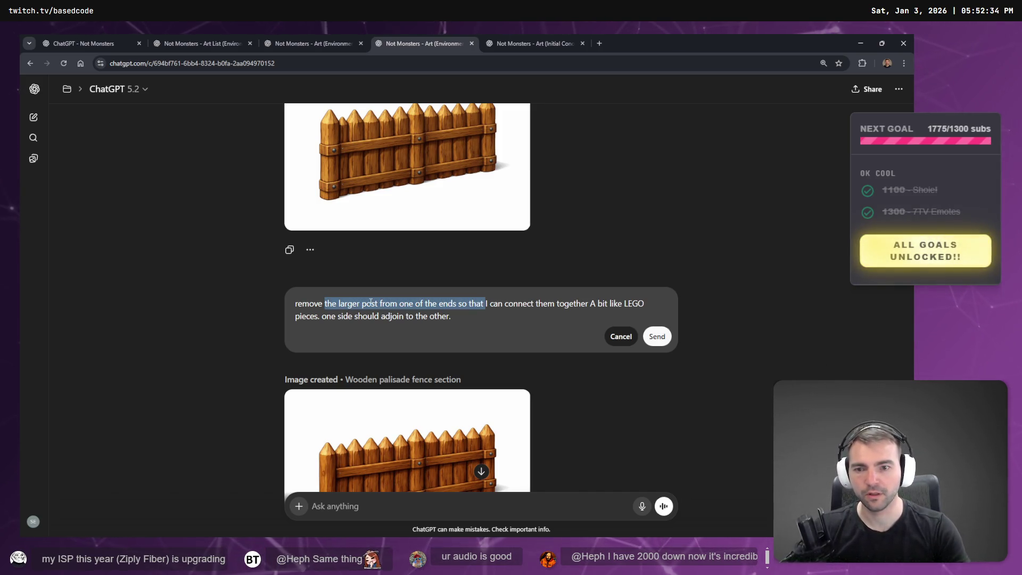
type("the p")
type("ost on the ned, but")
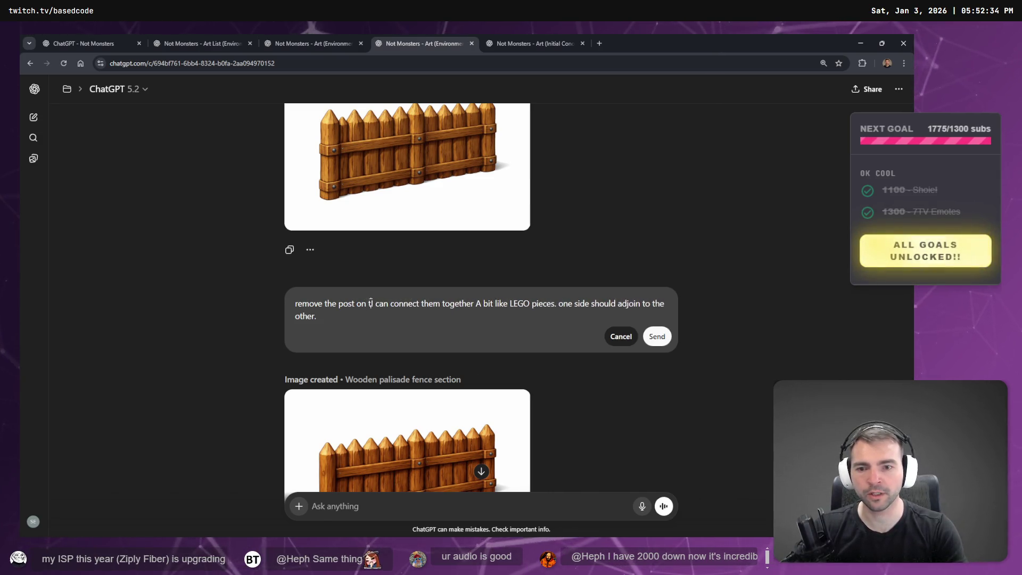
type(" keep the brad")
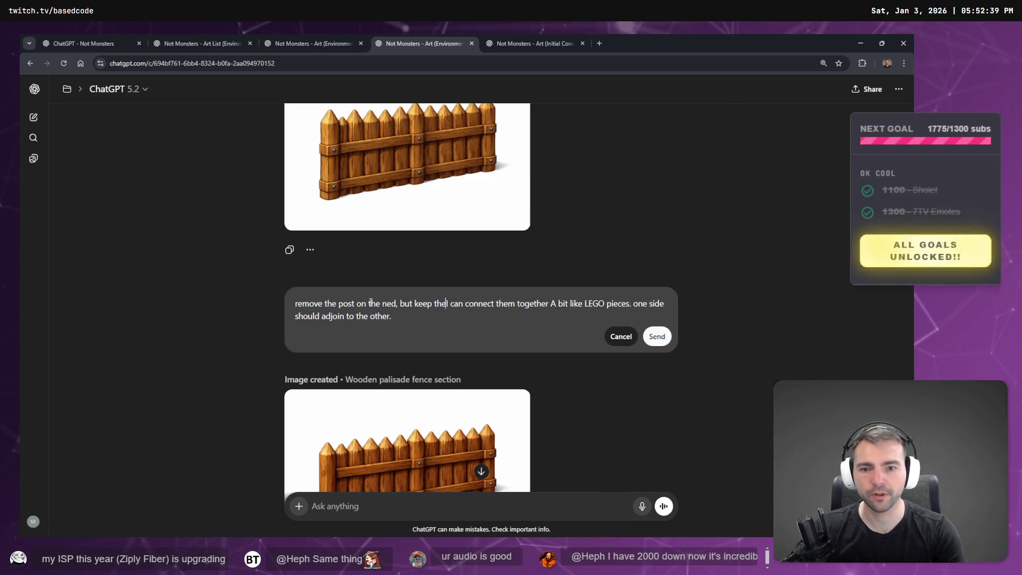
type("ket")
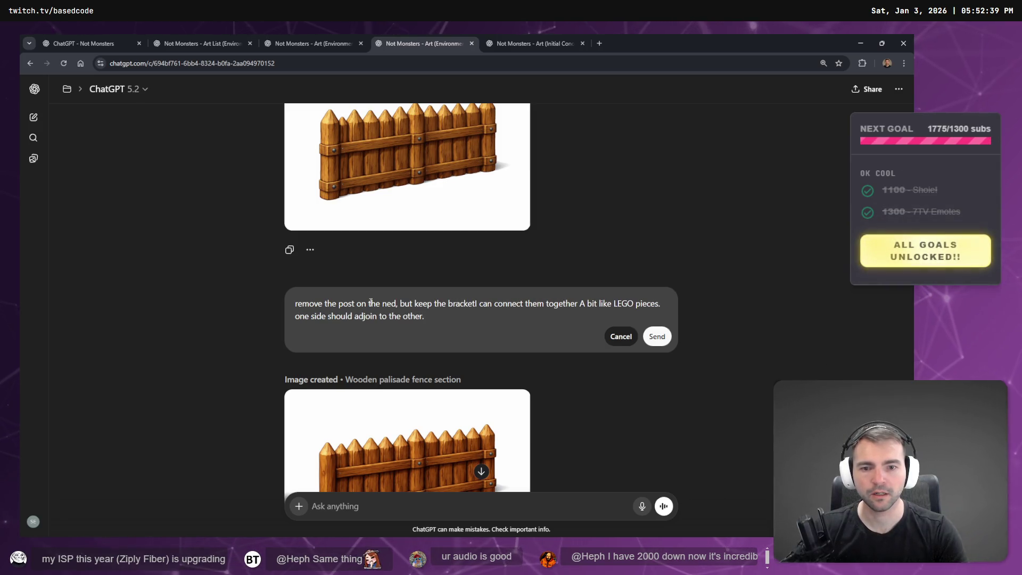
type(", so")
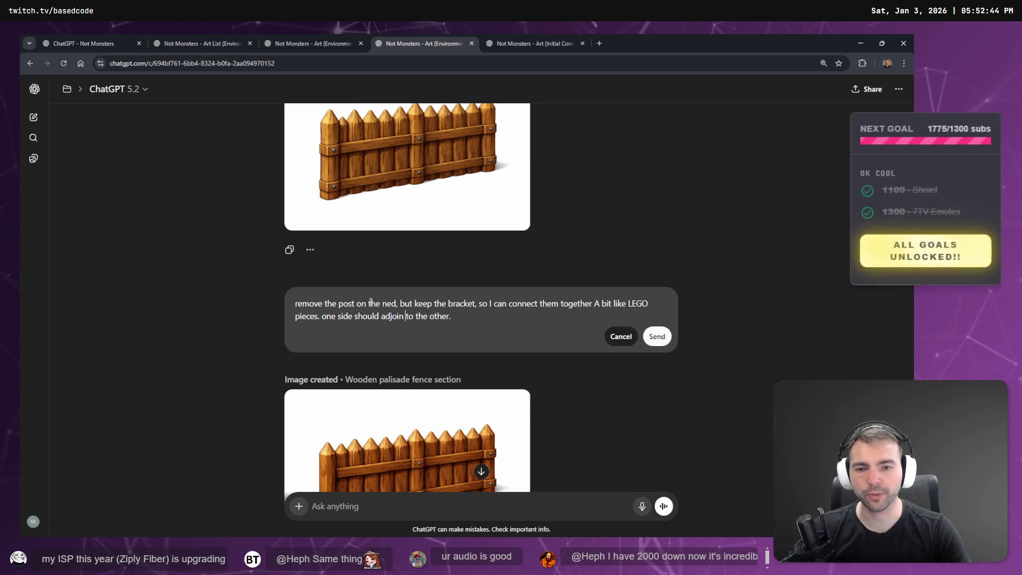
Replace the final sentence with a dictated note about placing sections side by side, and resubmit
key("shift+End")
key("BackSpace")
key("ctrl+BackSpace")
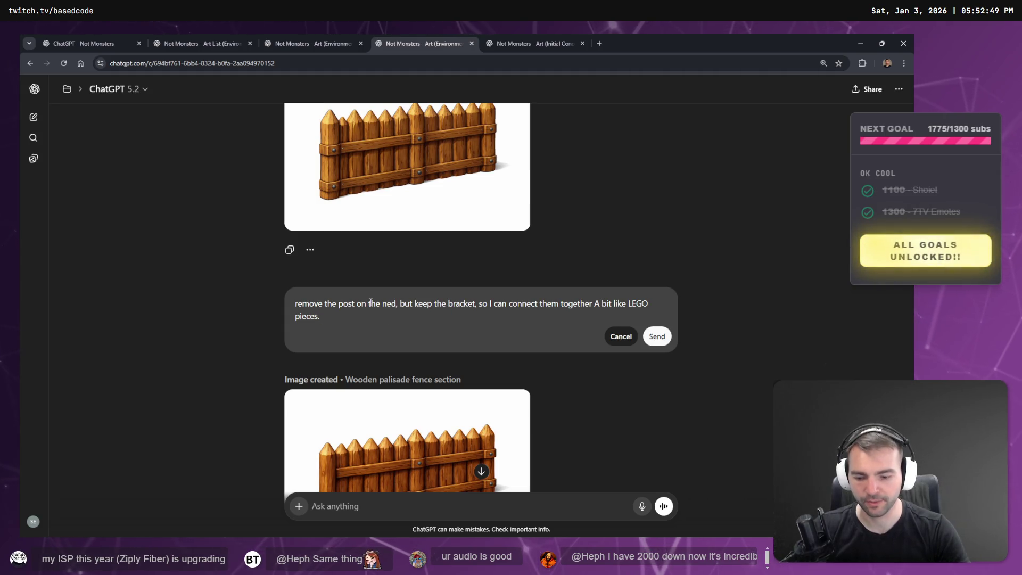
key("super+h")
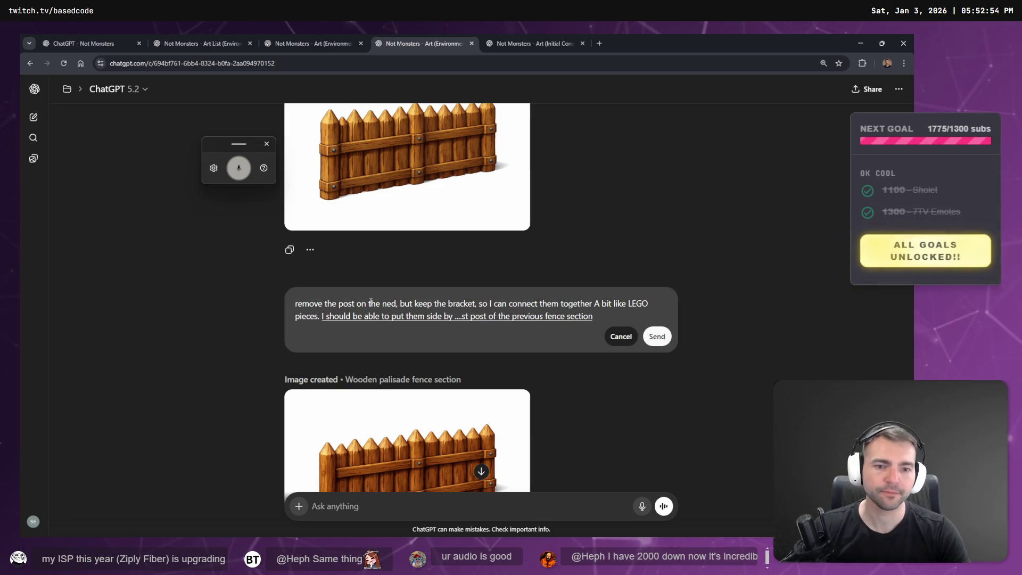
key("Return")
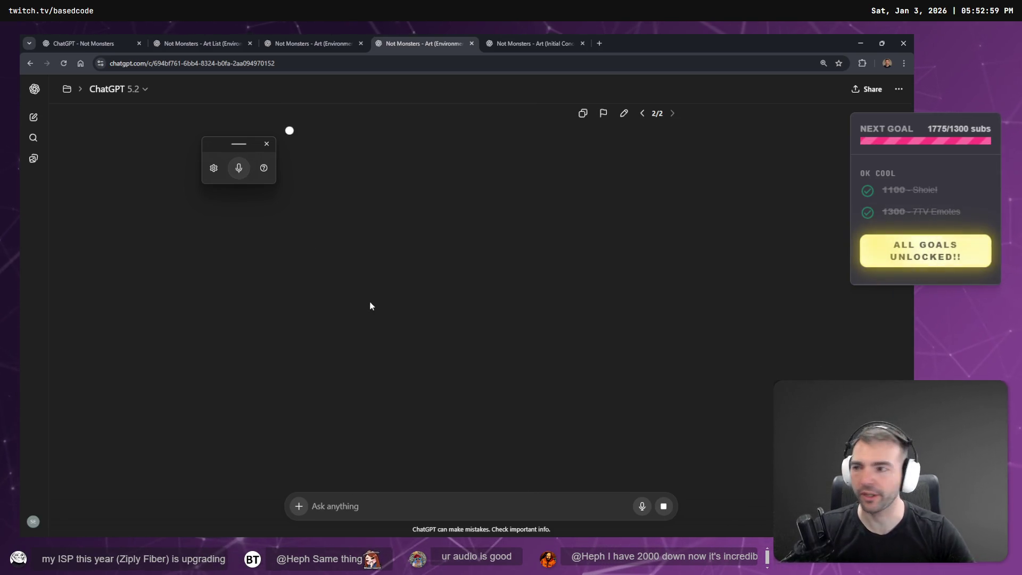
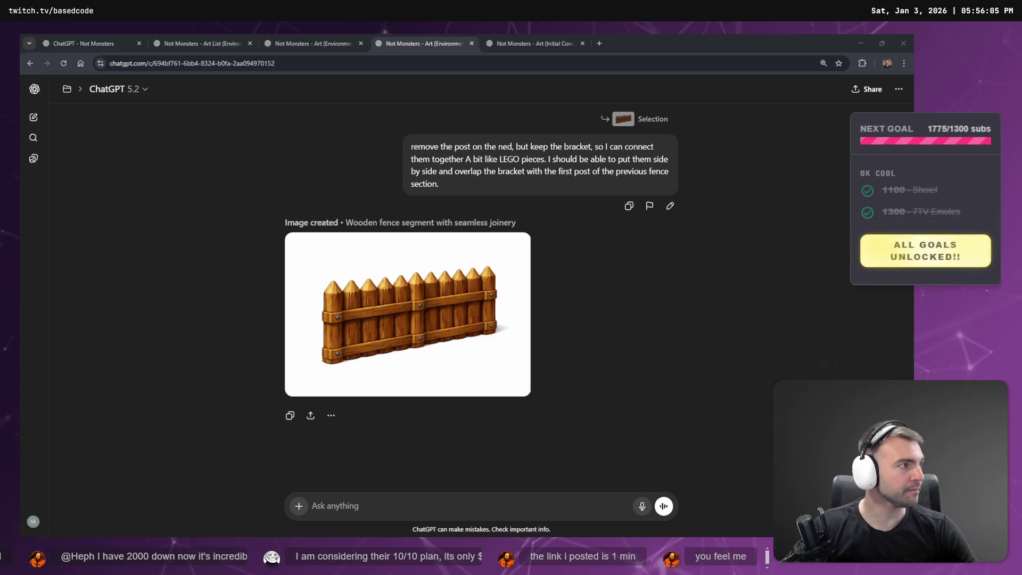
View the single fence segment image full size in ChatGPT, then close it
left_click(590, 313)
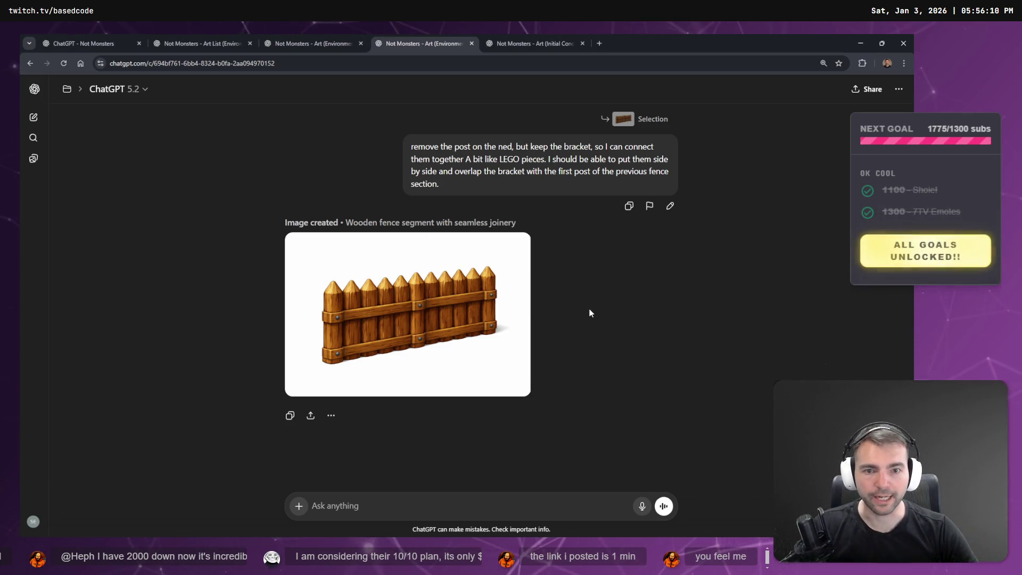
scroll(586, 304, "up", 3)
scroll(380, 336, "down", 2)
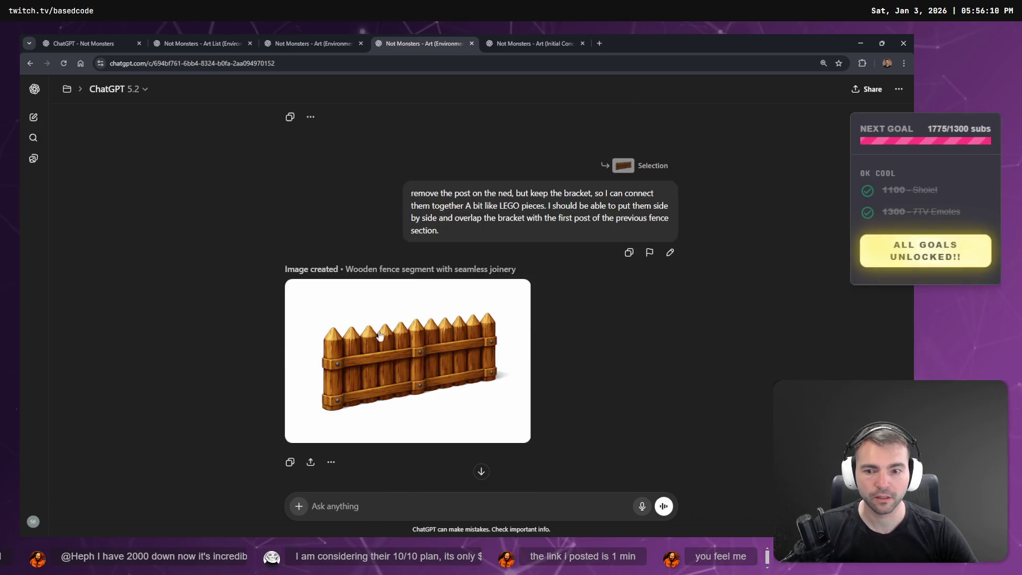
left_click(380, 335)
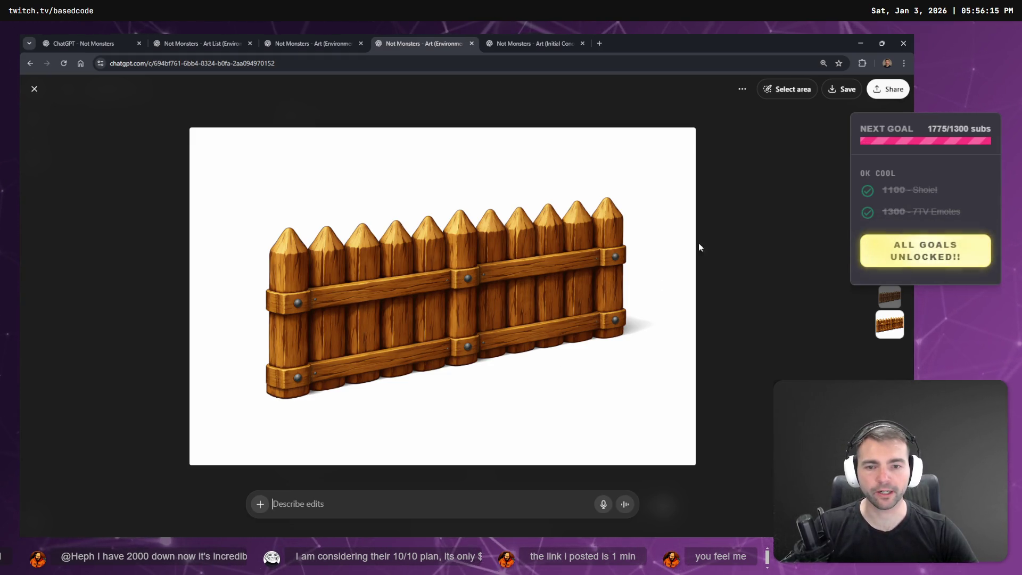
left_click(730, 227)
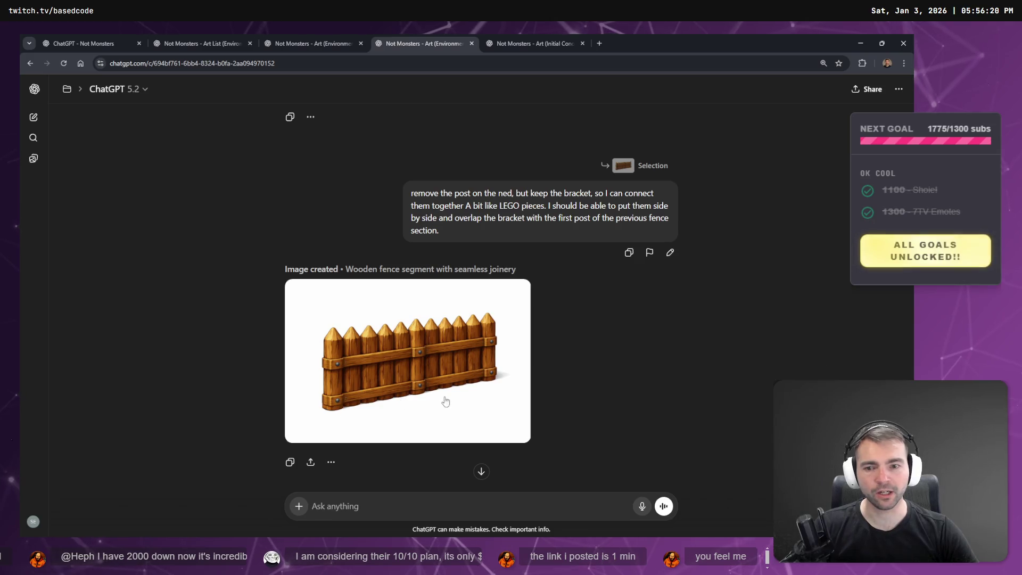
Dictate and send 'show me an image of how these will connect together'
left_click(390, 503)
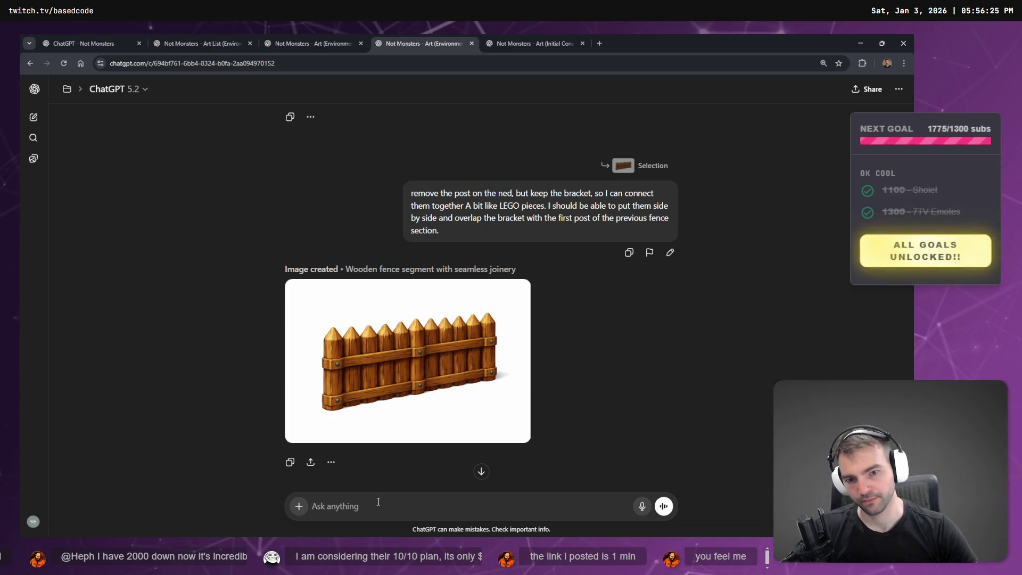
key("super+h")
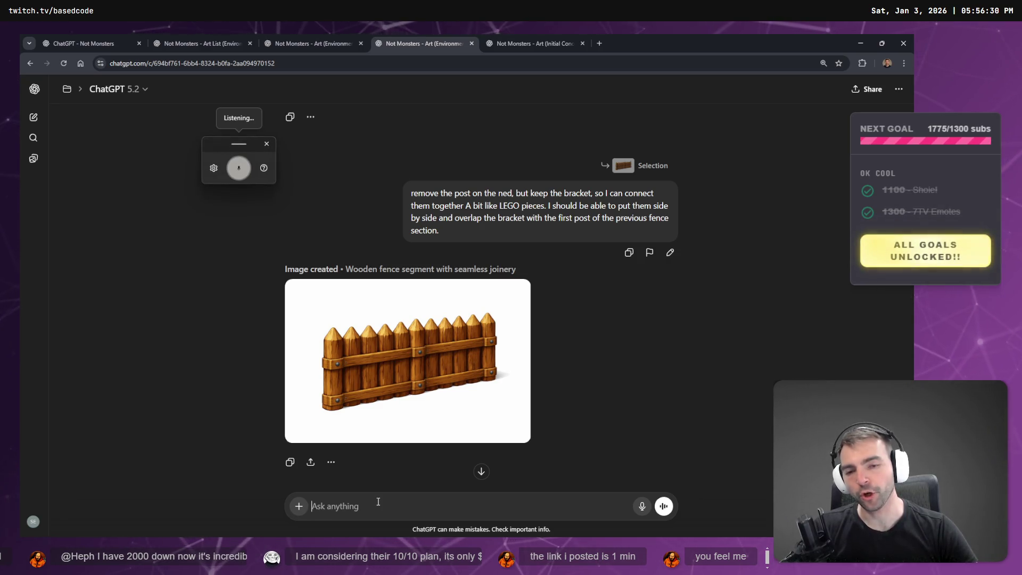
type("me an image of how these will connect together")
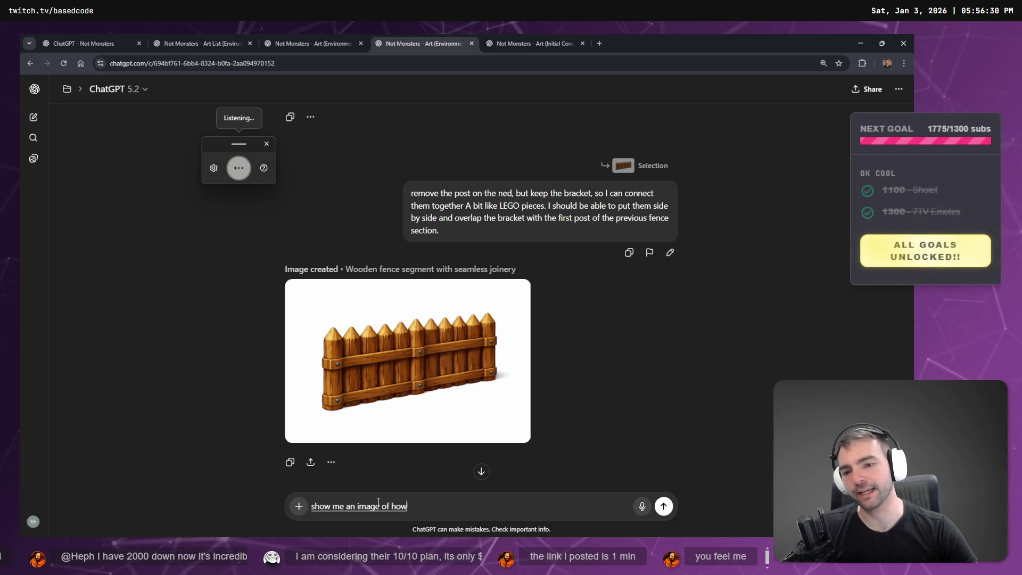
left_click(663, 506)
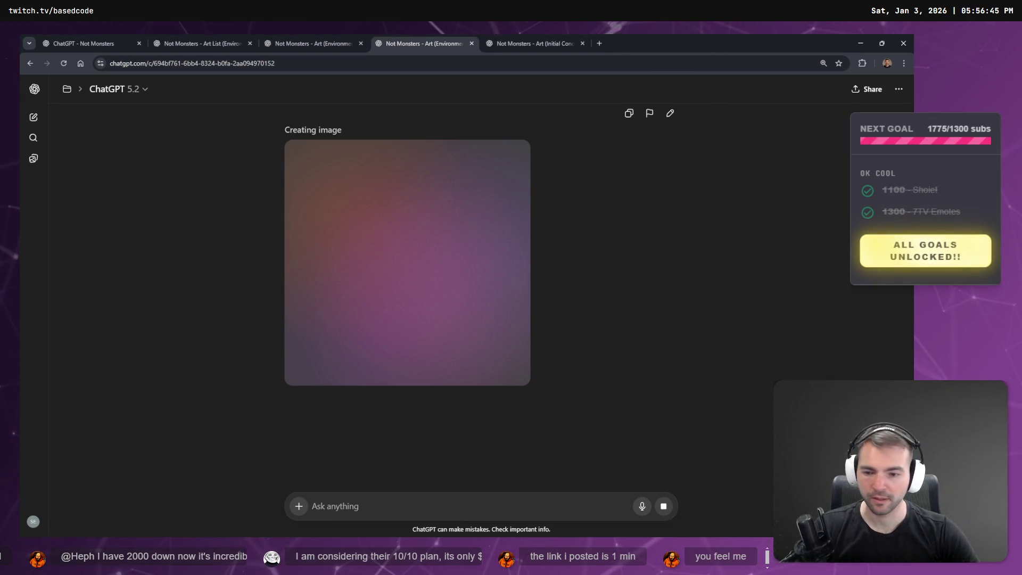
Move the voice-typing toolbar out of the way and switch to the village concept chat
key("super+h")
left_click_drag(87, 496, 54, 489)
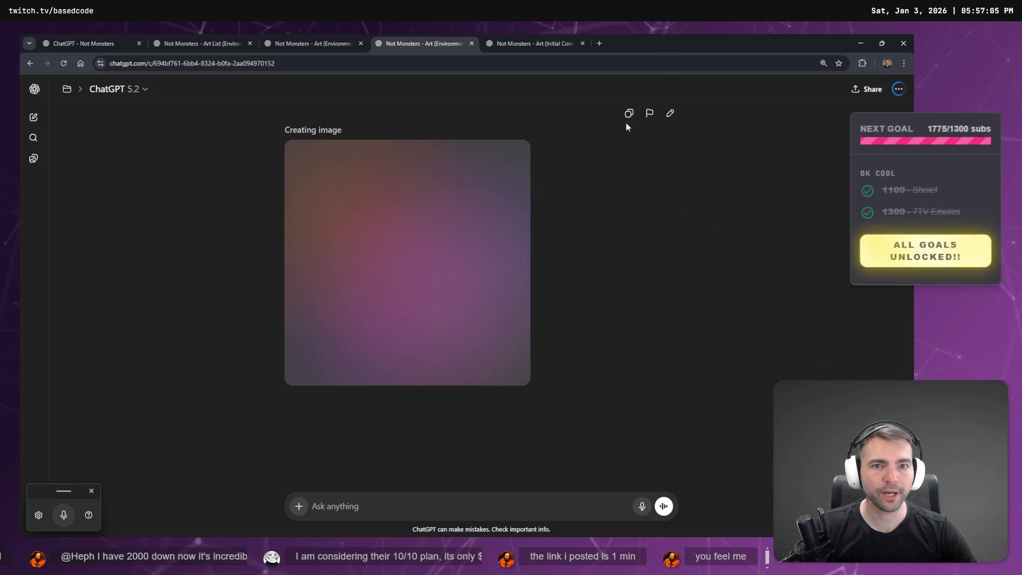
left_click(531, 44)
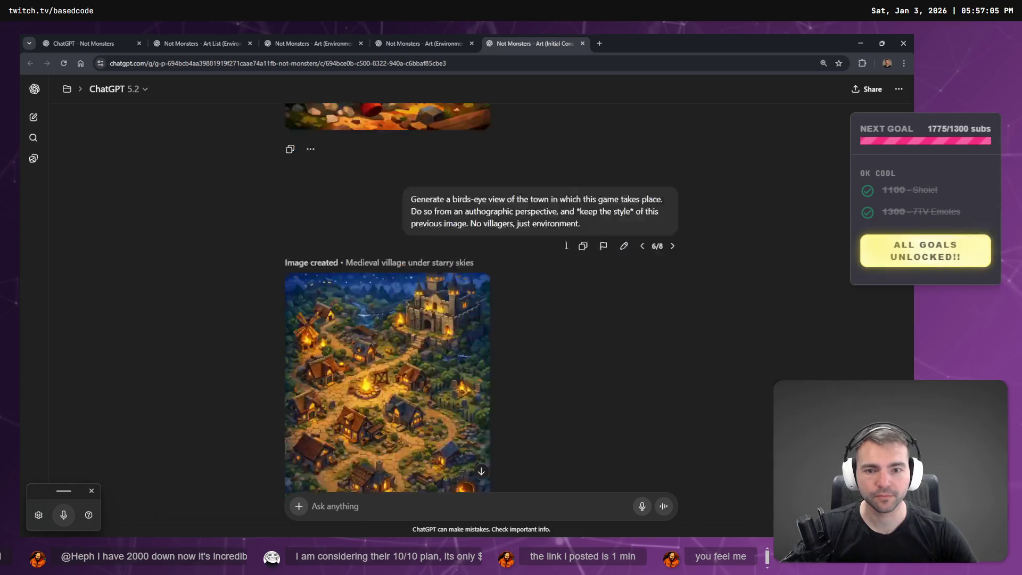
Scroll up in the fence conversation and select the cover-art prompt text
left_click(442, 35)
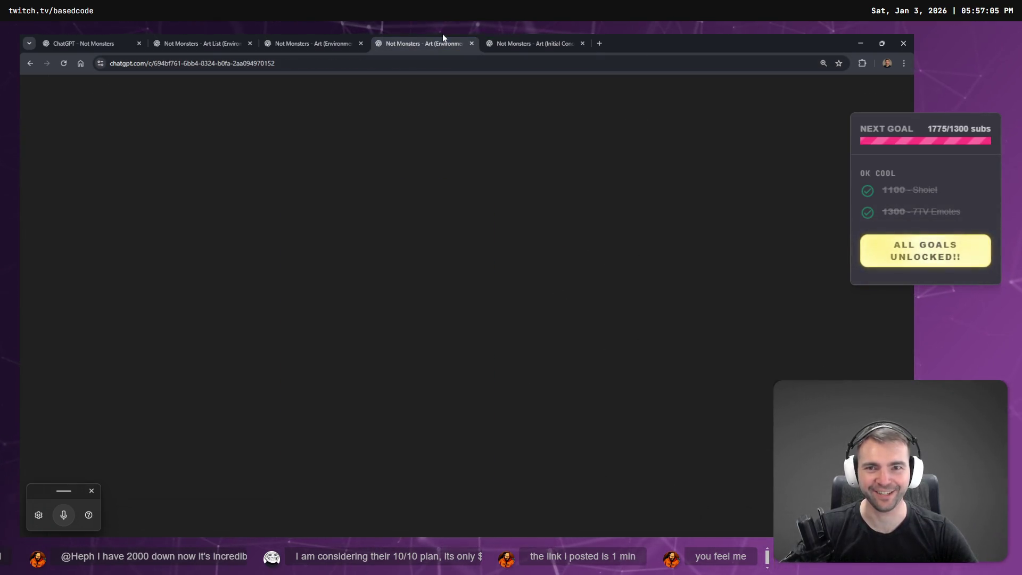
scroll(585, 267, "up", 10)
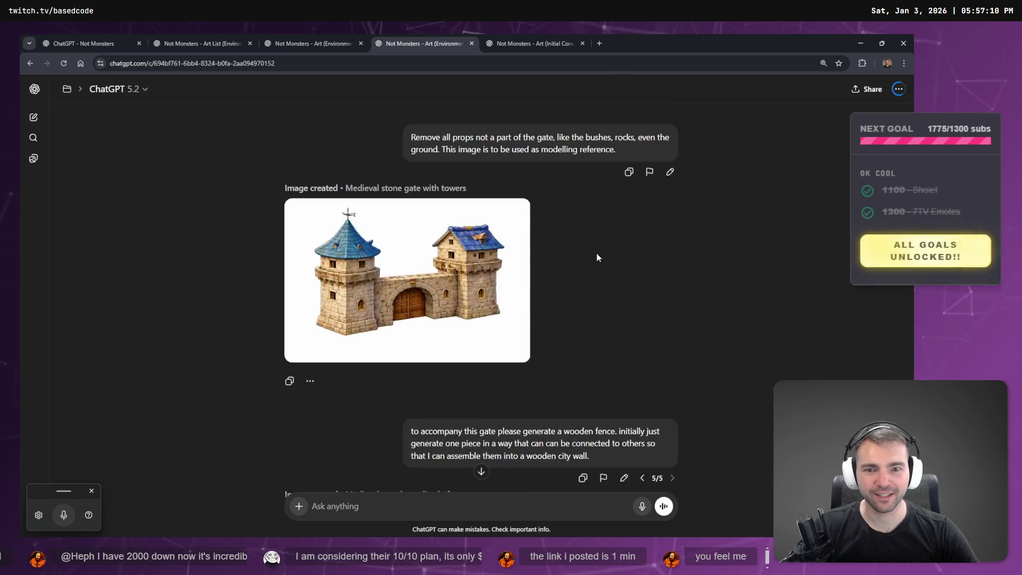
scroll(597, 257, "up", 15)
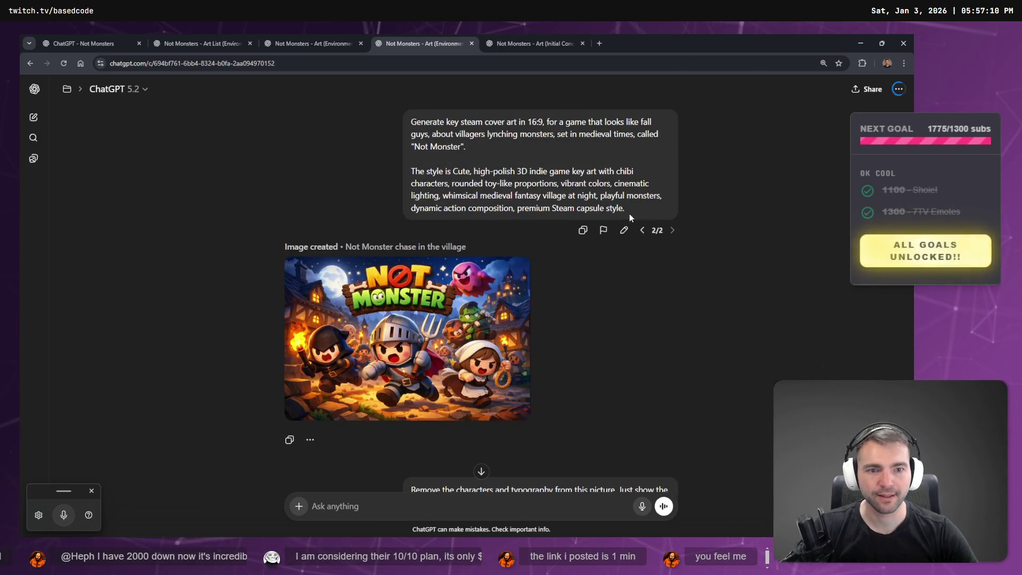
mouse_move(630, 213)
left_mouse_down()
mouse_move(418, 151)
mouse_move(398, 121)
left_mouse_up()
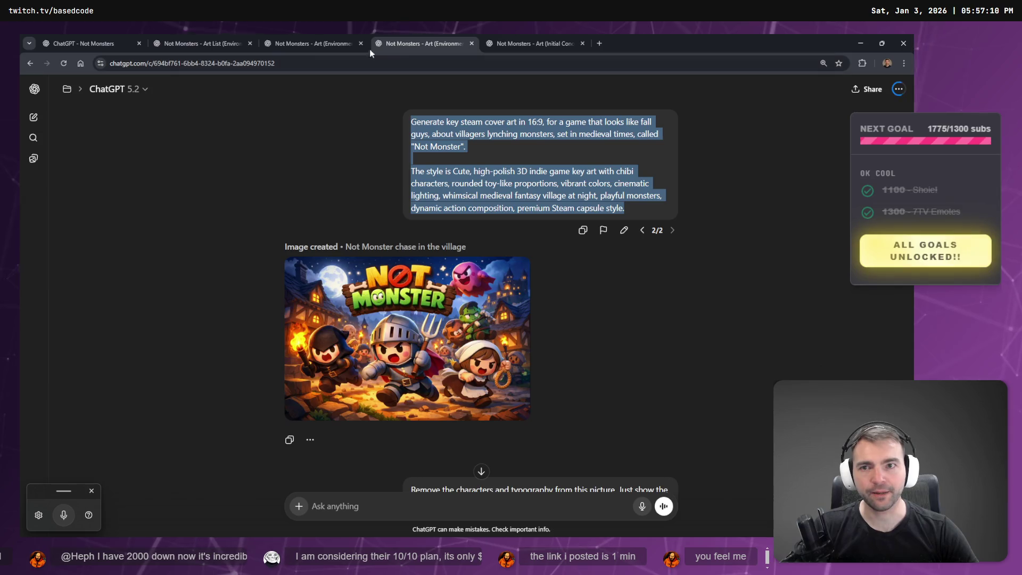
Browse the environment art and initial concept chats, then return to the bottom of the fence chat
left_click(318, 43)
scroll(580, 266, "down", 10)
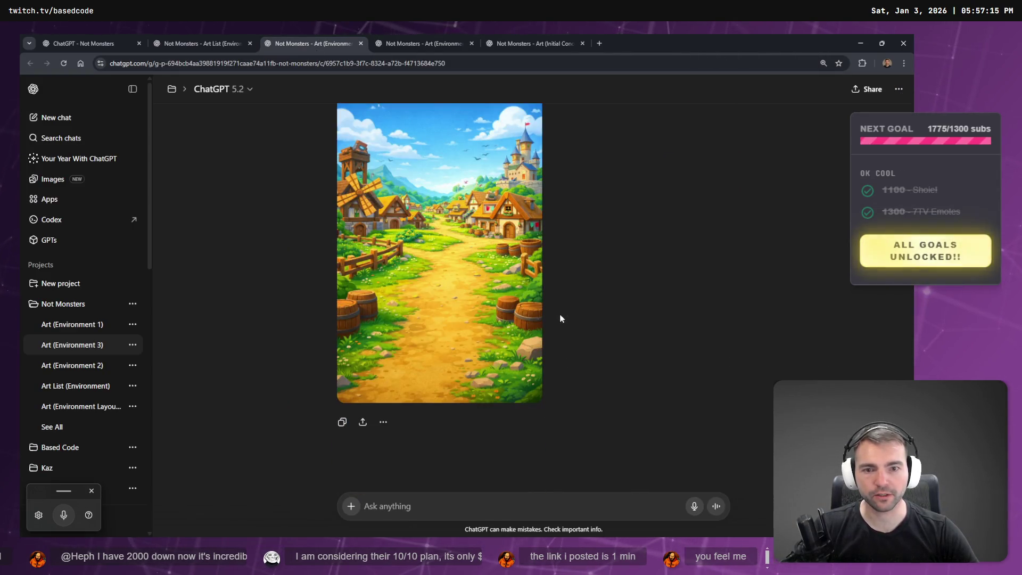
scroll(564, 330, "up", 10)
scroll(573, 350, "down", 10)
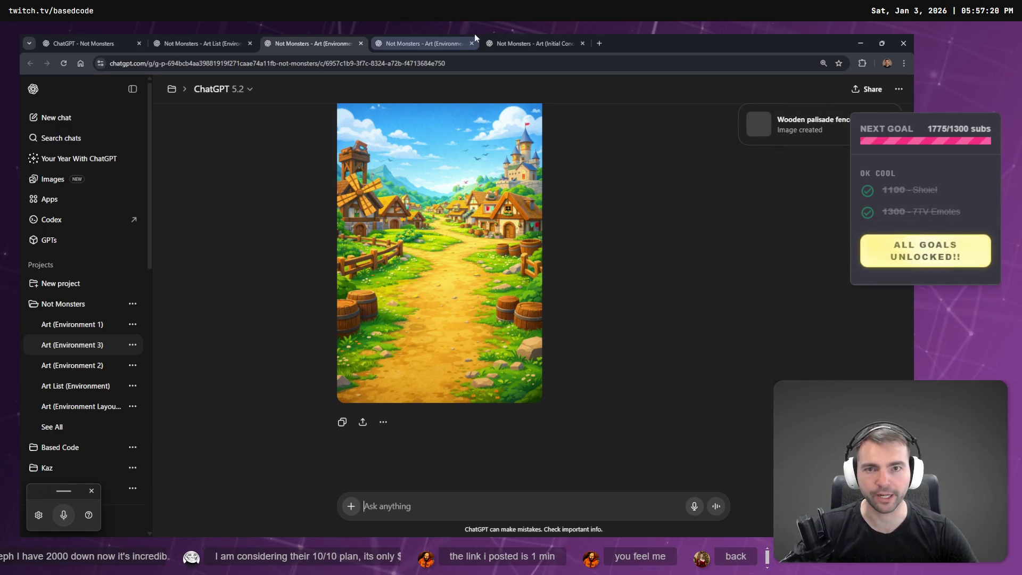
left_click(533, 43)
scroll(511, 399, "down", 10)
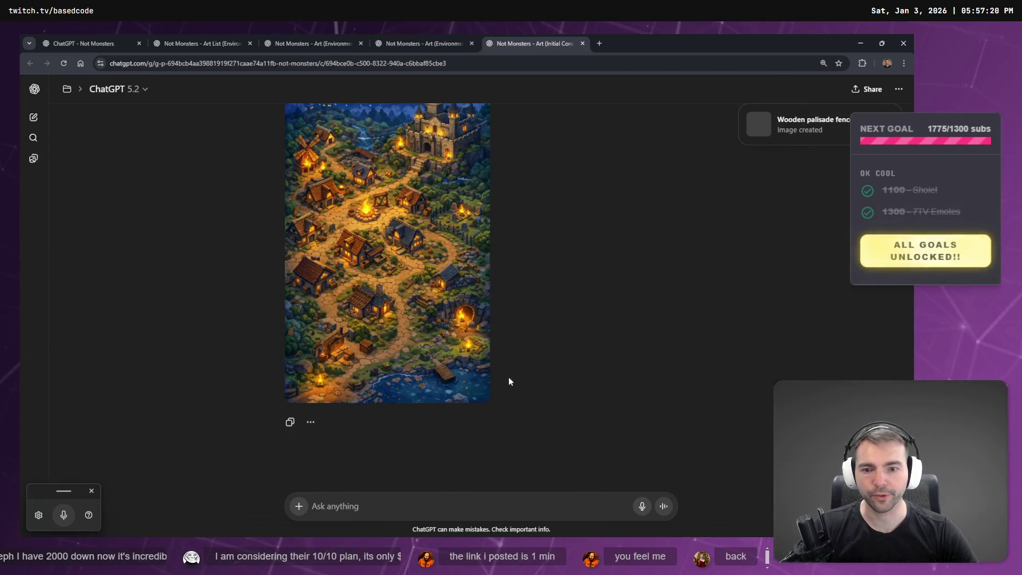
left_click(420, 41)
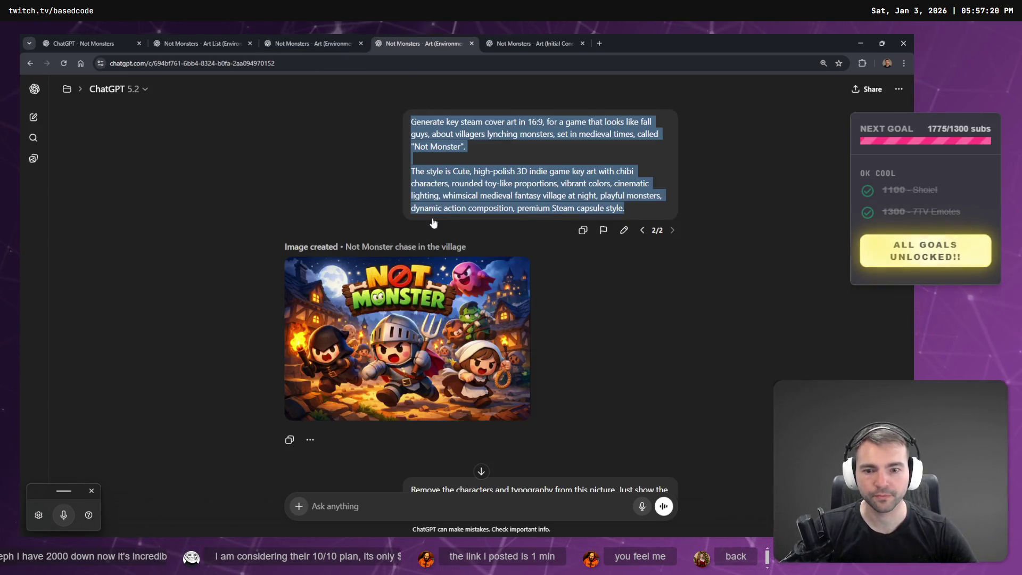
scroll(446, 276, "down", 15)
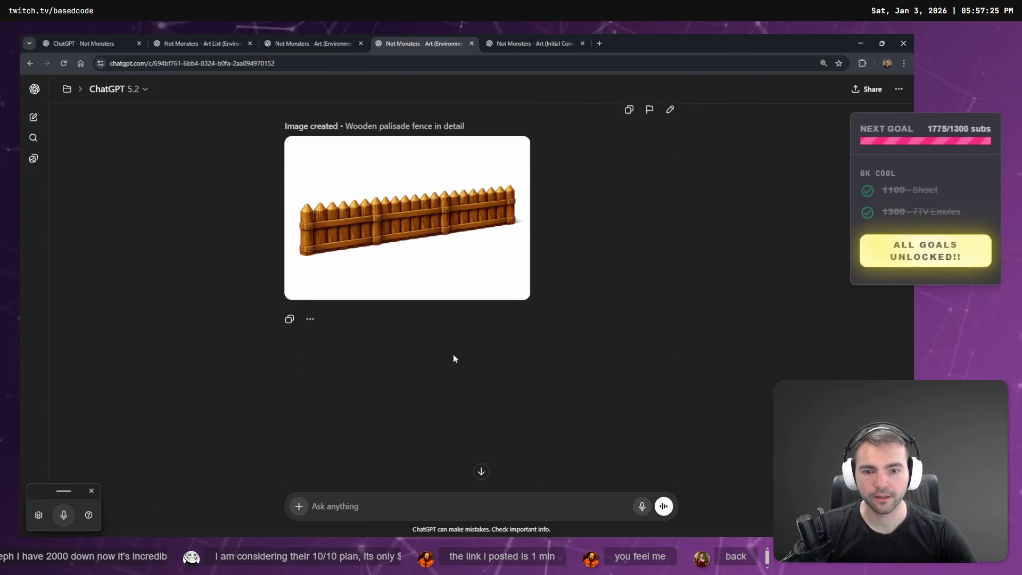
View the connected fence image and the single fence segment image full size
scroll(436, 298, "up", 4)
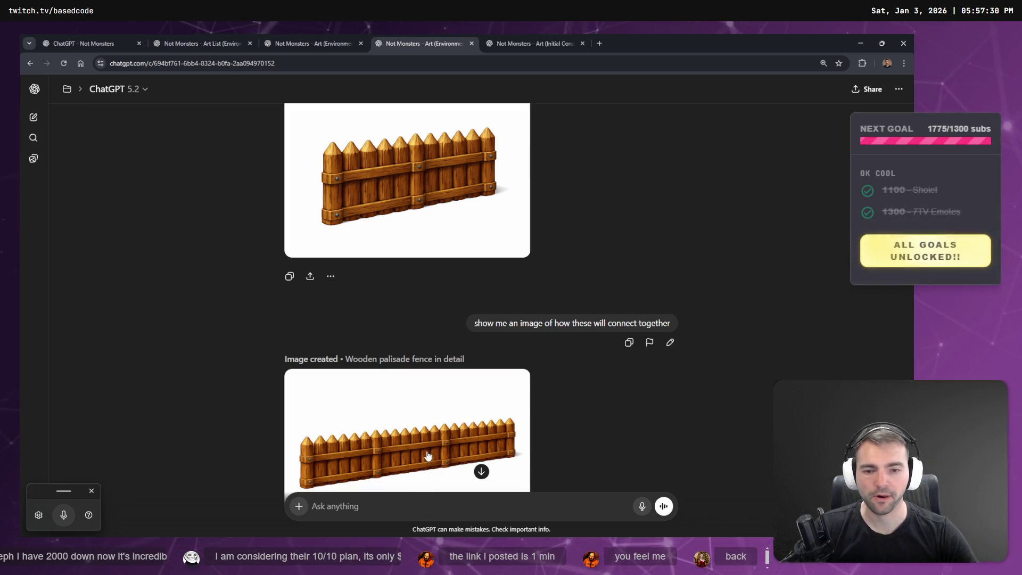
scroll(428, 456, "down", 1)
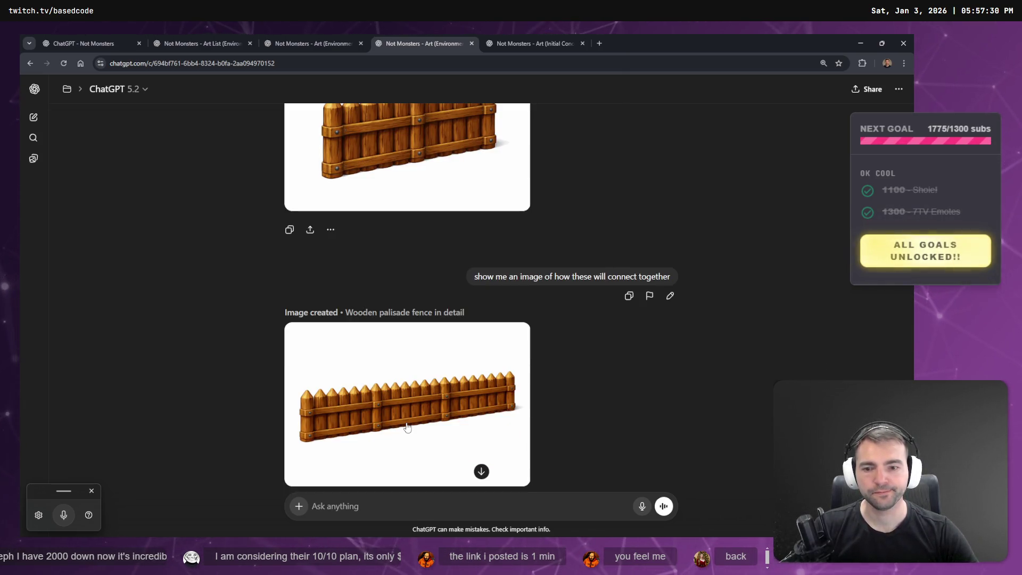
scroll(333, 150, "up", 1)
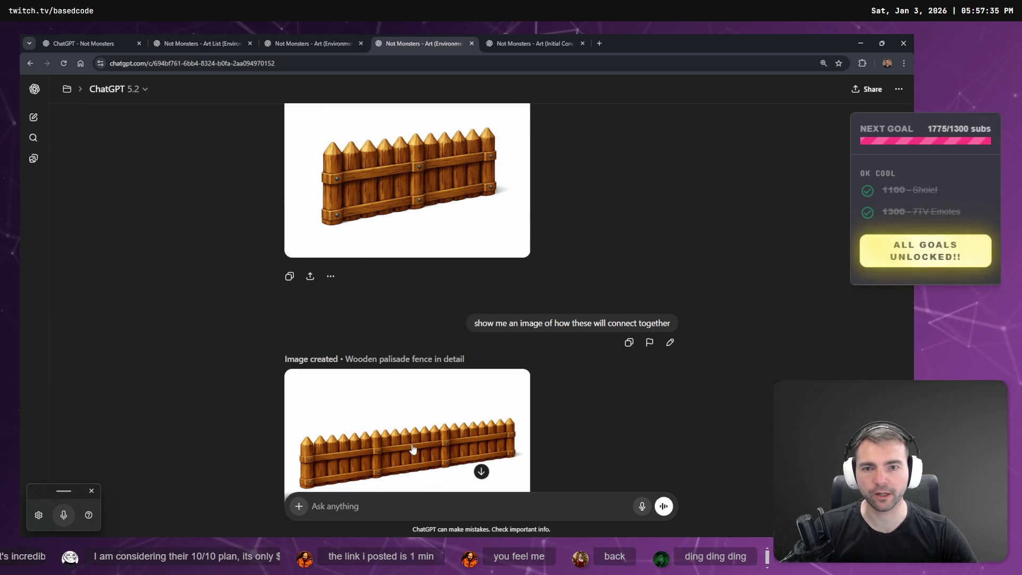
scroll(413, 450, "down", 2)
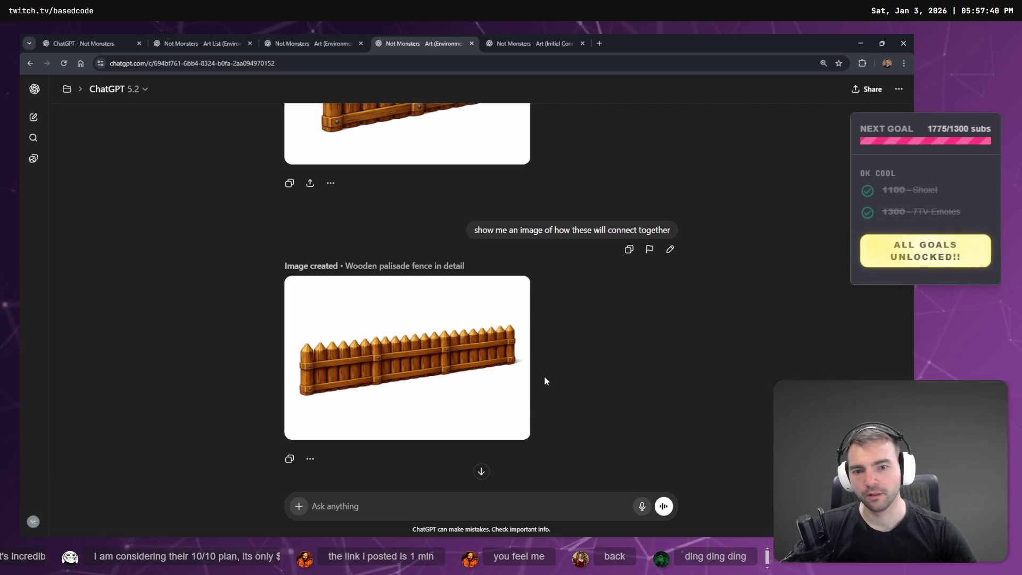
left_click(466, 360)
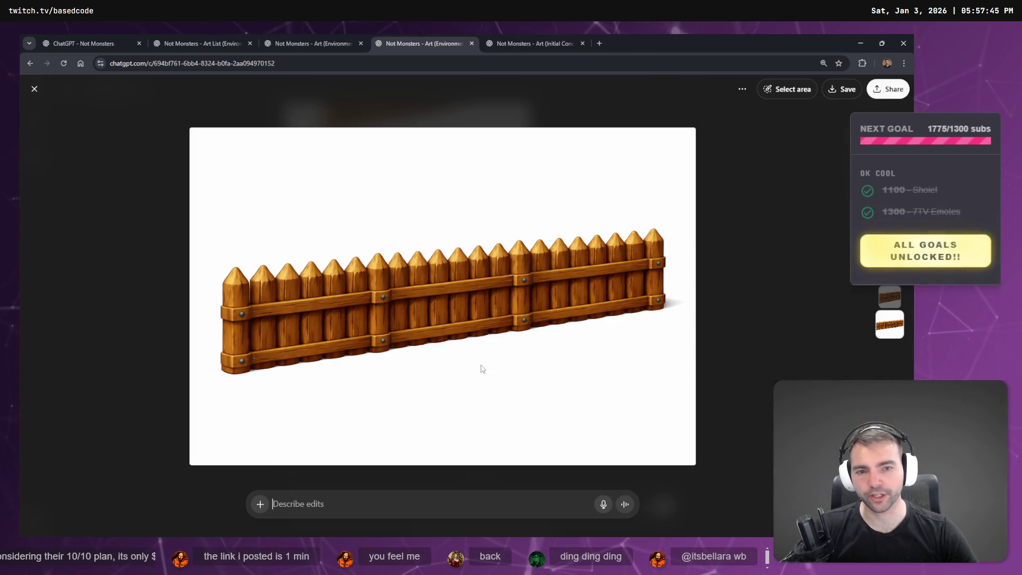
key("Escape")
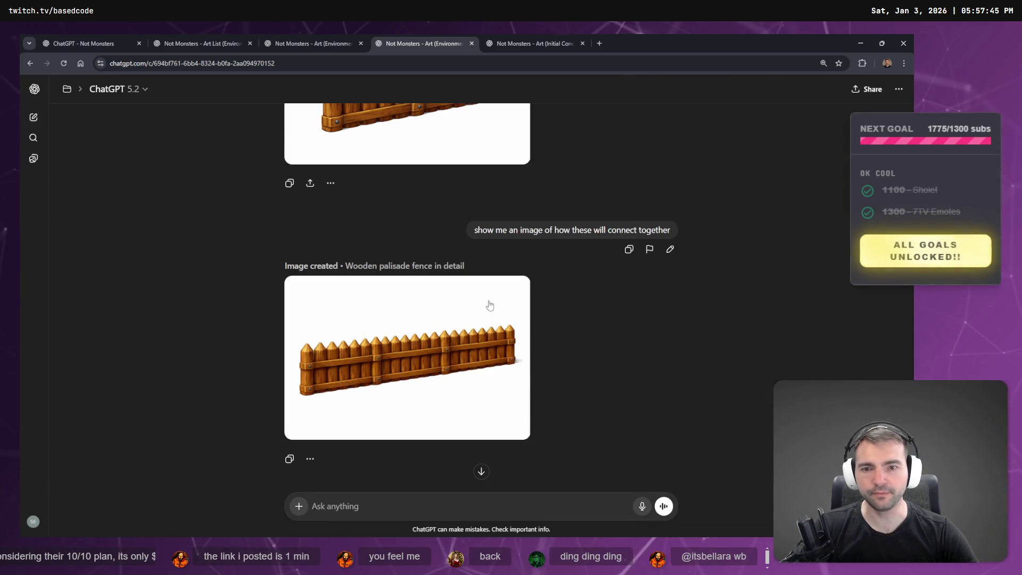
scroll(488, 304, "up", 3)
left_click(404, 231)
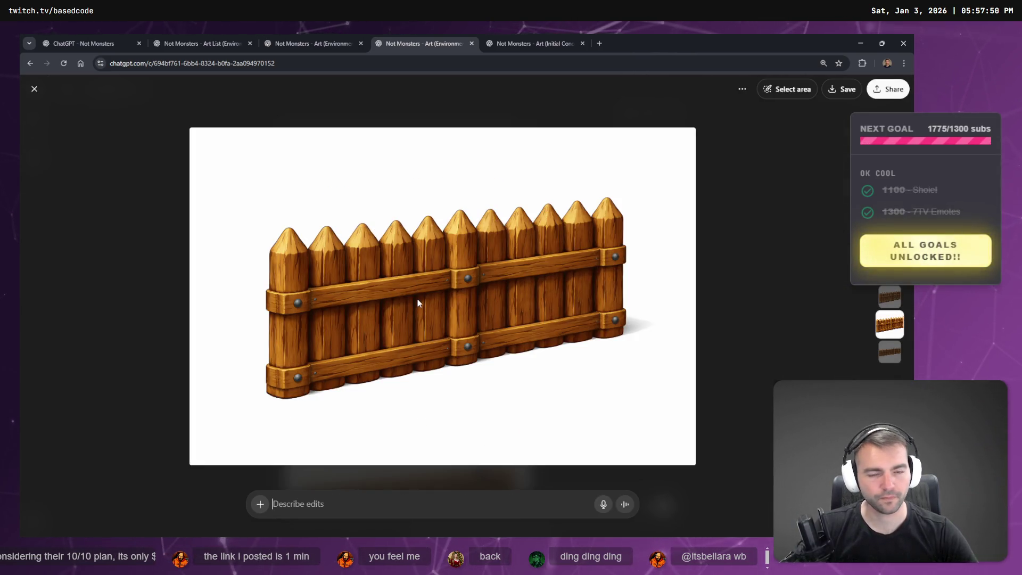
key("Escape")
Scroll through the chat and reopen the fence segment image in the full viewer
scroll(427, 265, "down", 5)
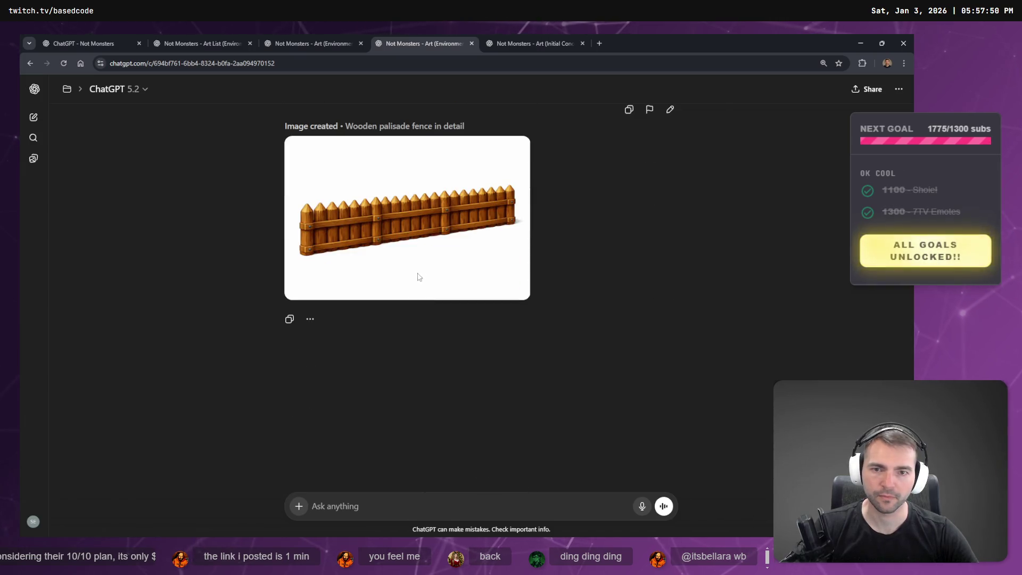
scroll(427, 265, "up", 4)
scroll(428, 264, "up", 1)
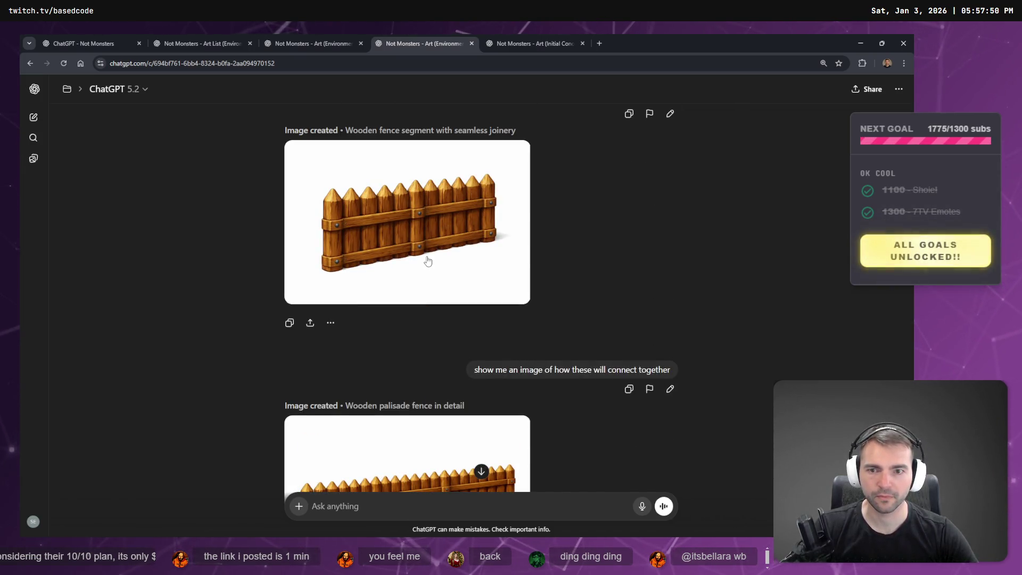
scroll(427, 261, "down", 2)
scroll(475, 376, "up", 4)
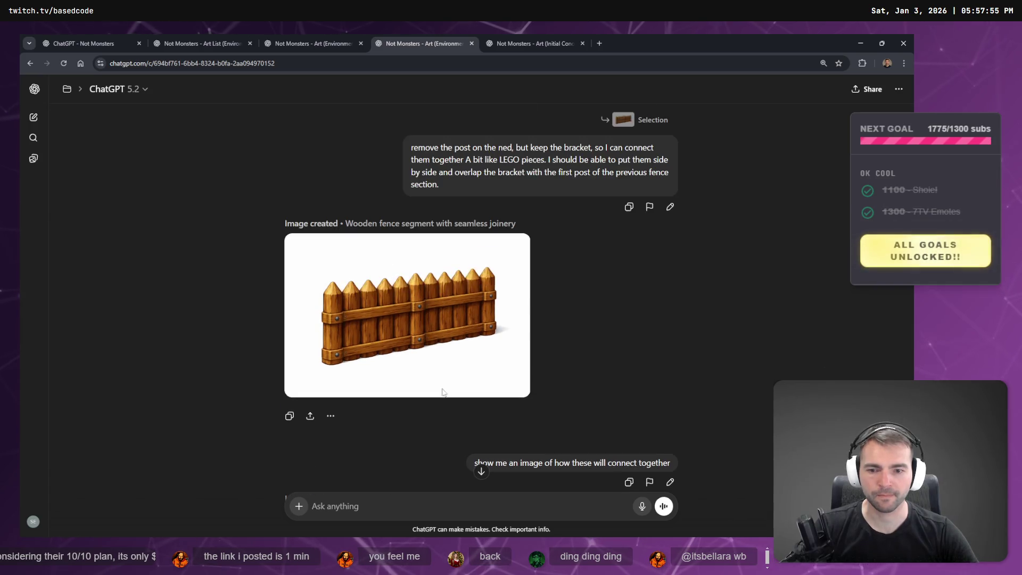
left_click(443, 370)
key("Escape")
scroll(442, 370, "down", 2)
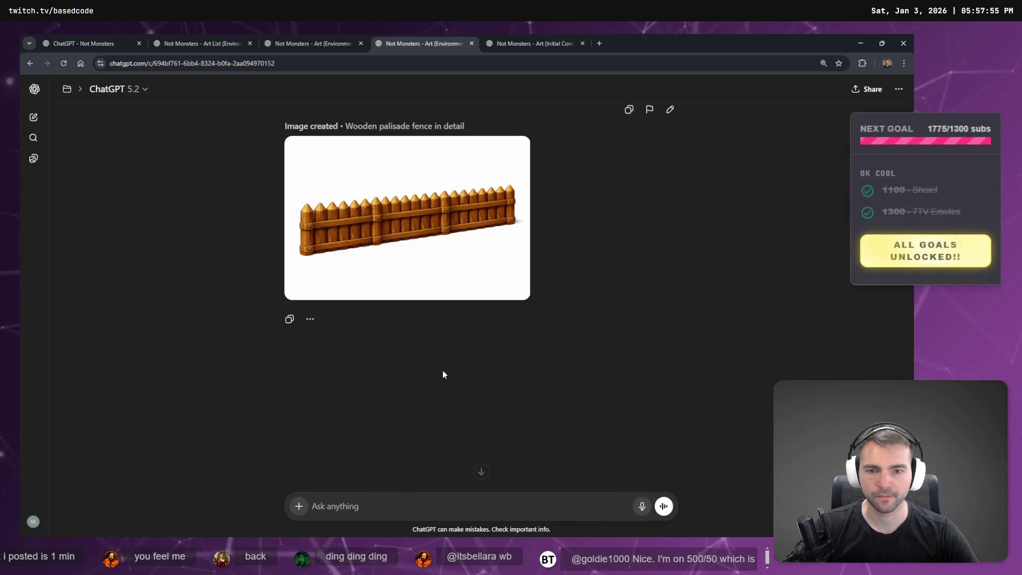
scroll(442, 362, "up", 3)
scroll(434, 354, "down", 2)
left_click(428, 343)
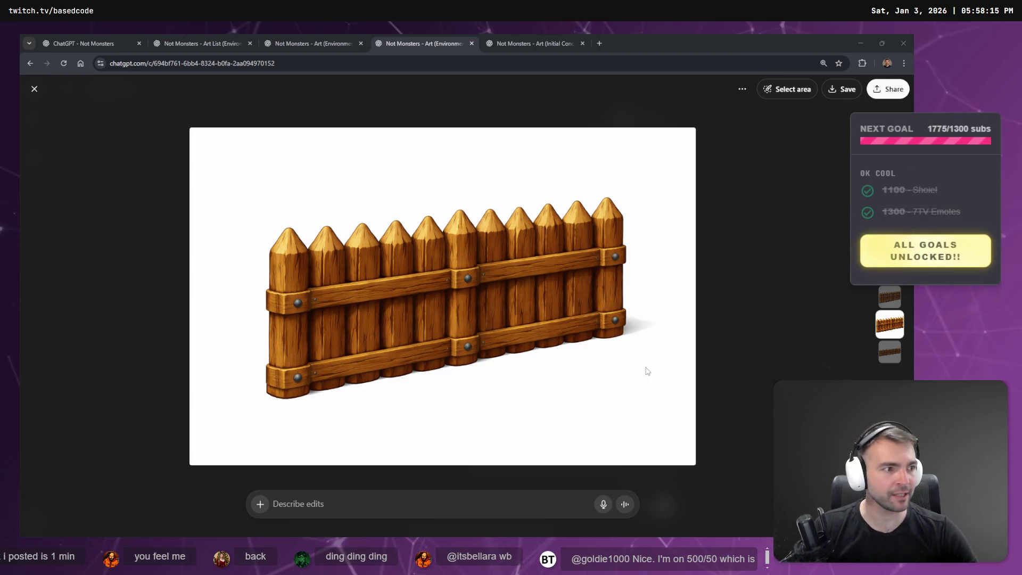
Switch from the browser to the TFT CHAMPIONSHIP group chat in Discord
left_click(524, 290)
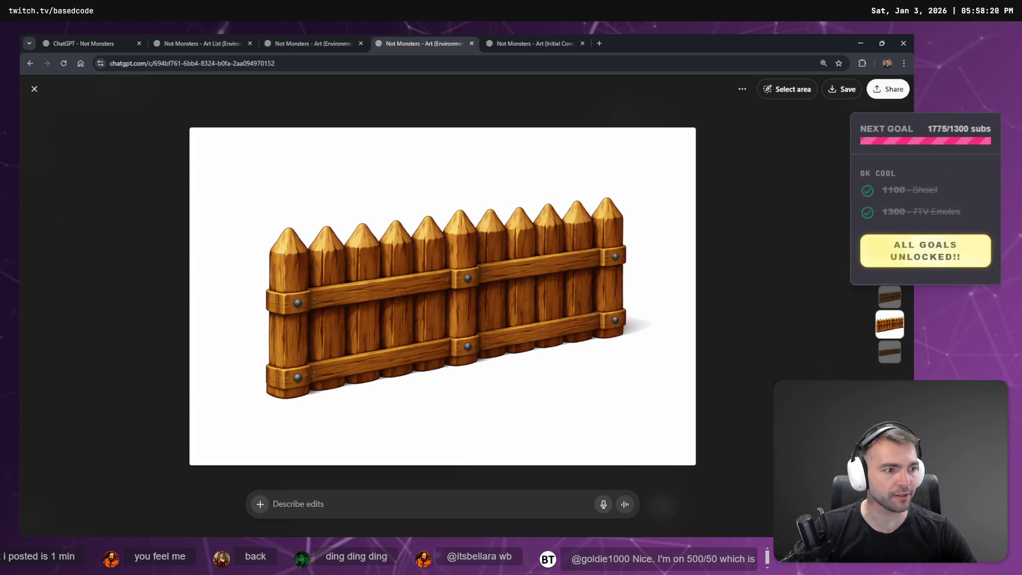
key("alt+Tab")
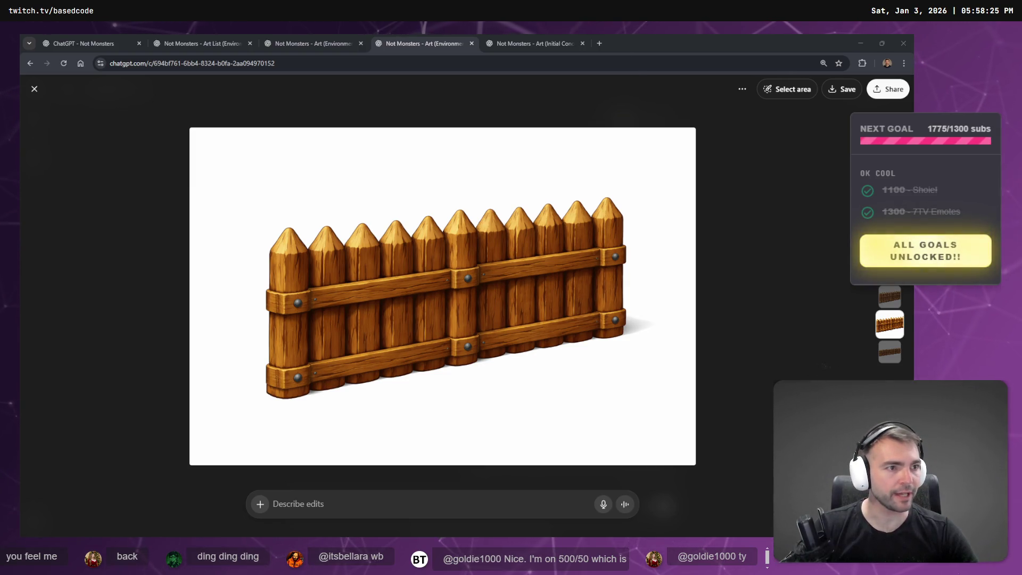
key("alt+Tab")
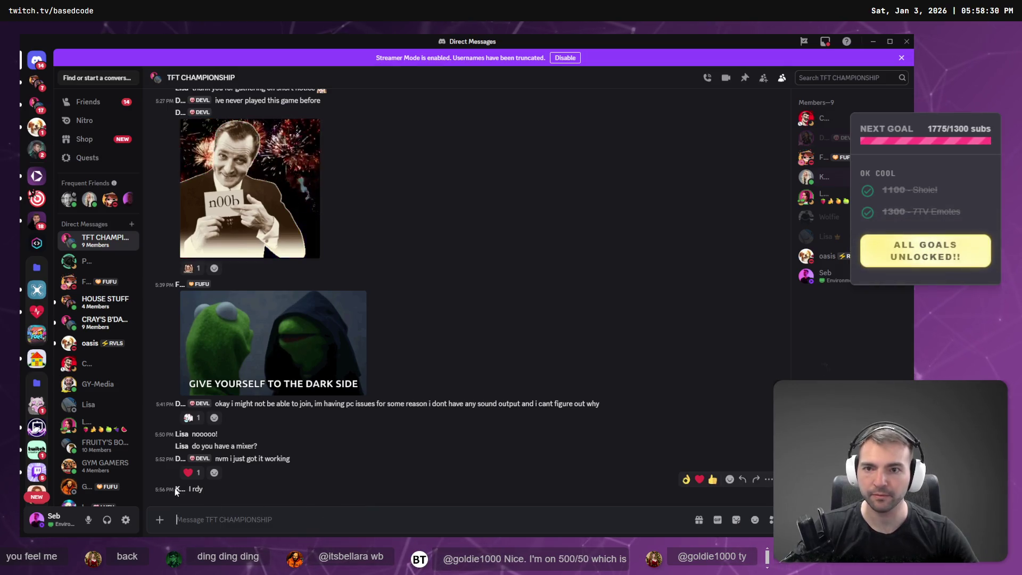
Return from Discord to the full-size fence image in ChatGPT
key("alt+Tab")
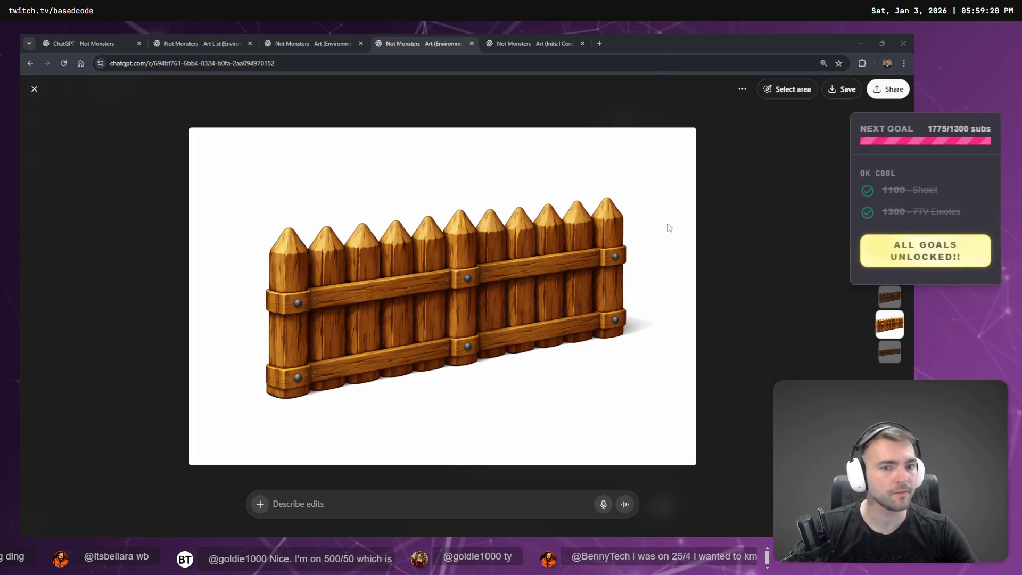
Look through the chat tabs to the Art (Initial Concept) village map, then minimize Chrome
left_click(529, 37)
left_click(437, 36)
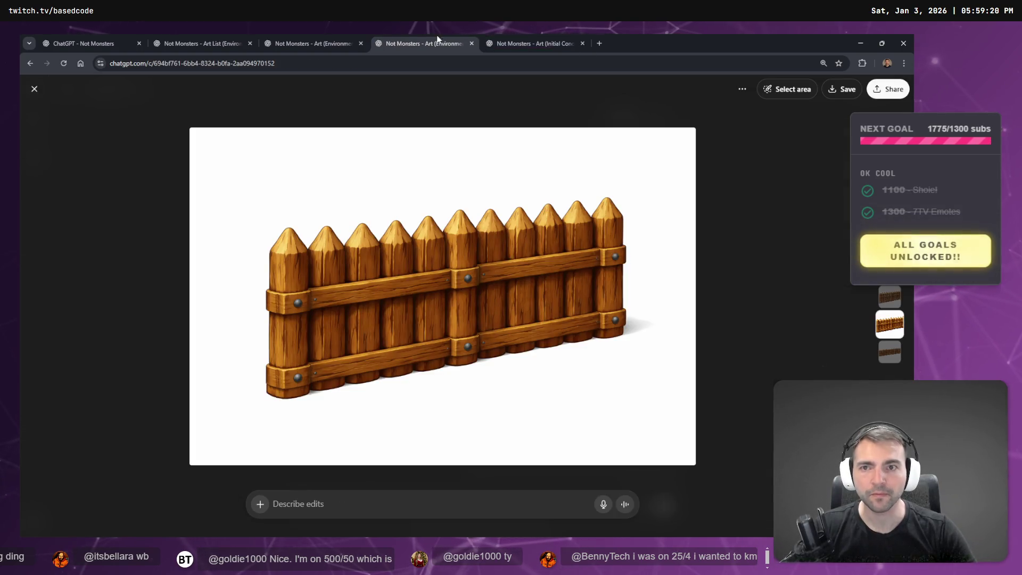
left_click(309, 37)
left_click(223, 37)
left_click(117, 37)
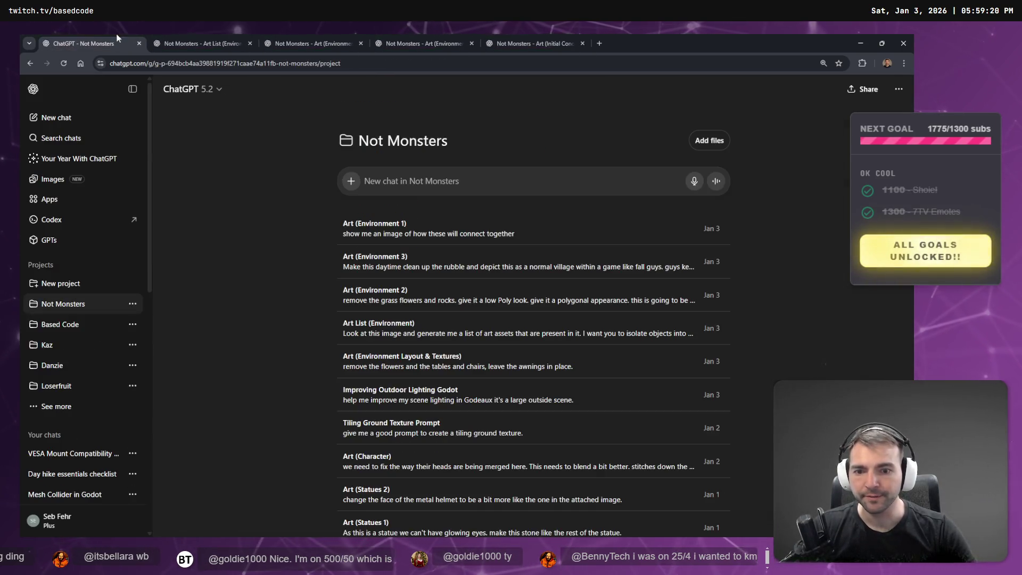
left_click(530, 42)
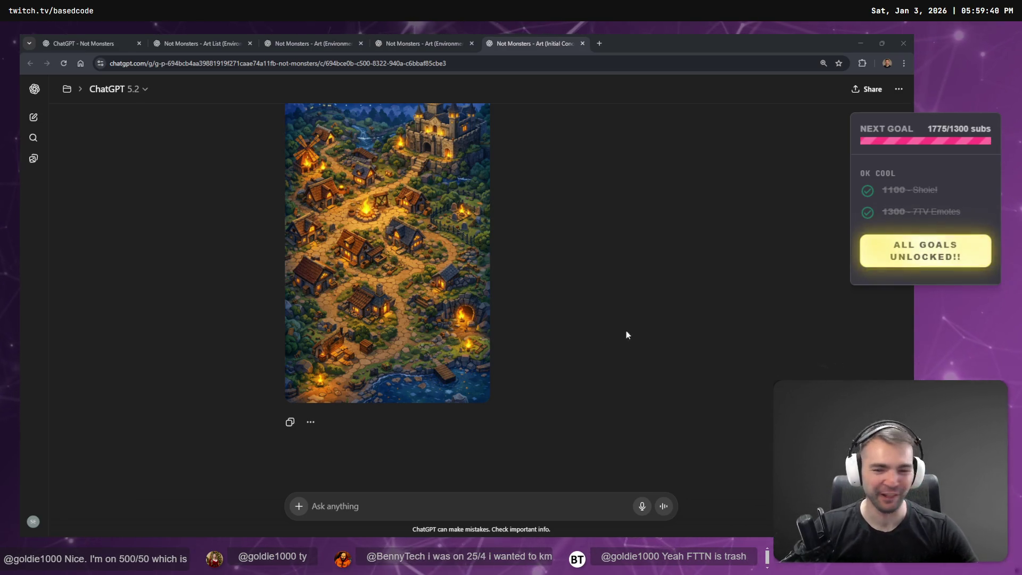
left_click(861, 43)
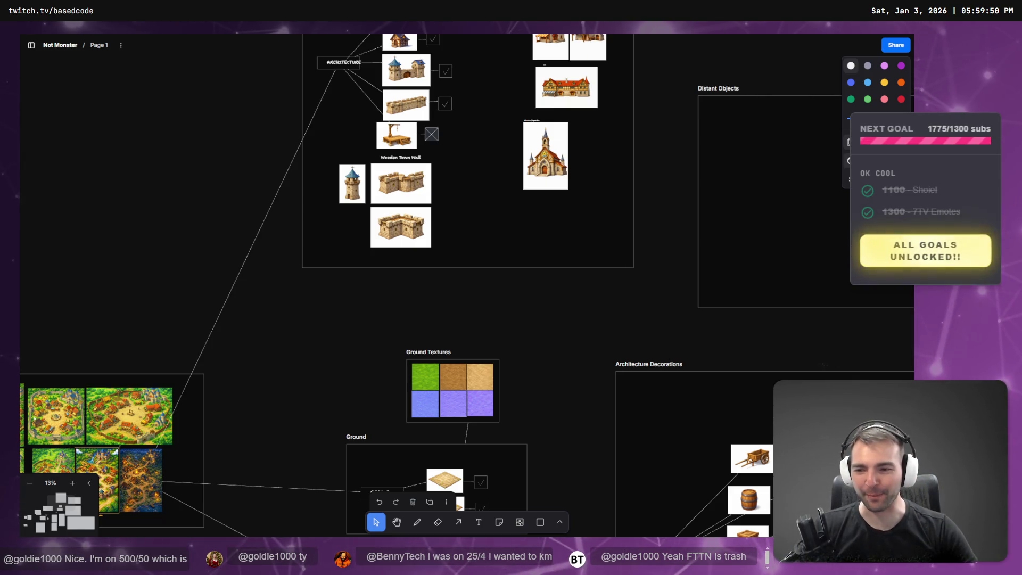
Zoom the board to the town map concepts at about 31%
key("shift+2")
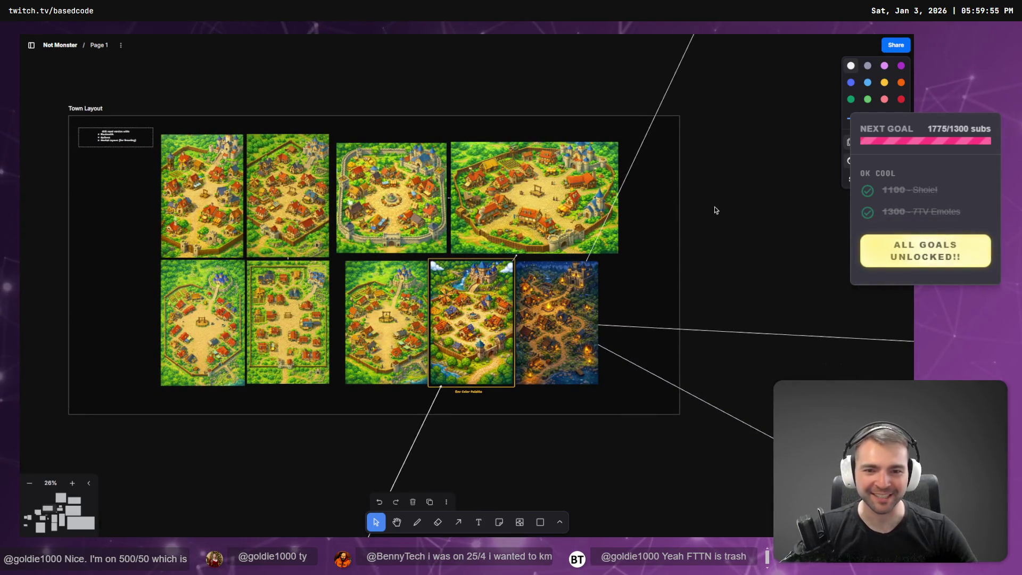
scroll(625, 235, "up", 5)
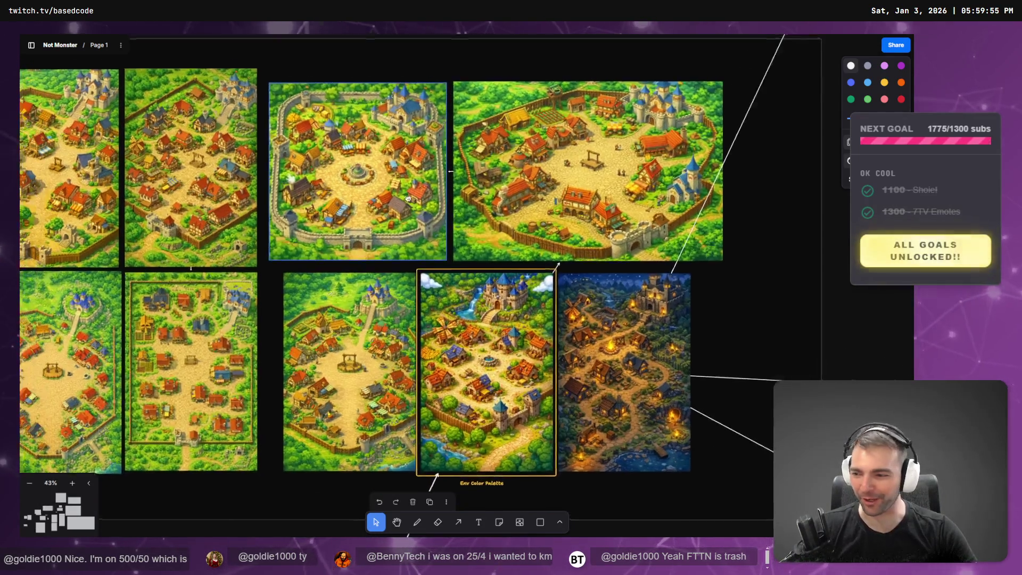
scroll(407, 198, "down", 5)
scroll(593, 241, "up", 3)
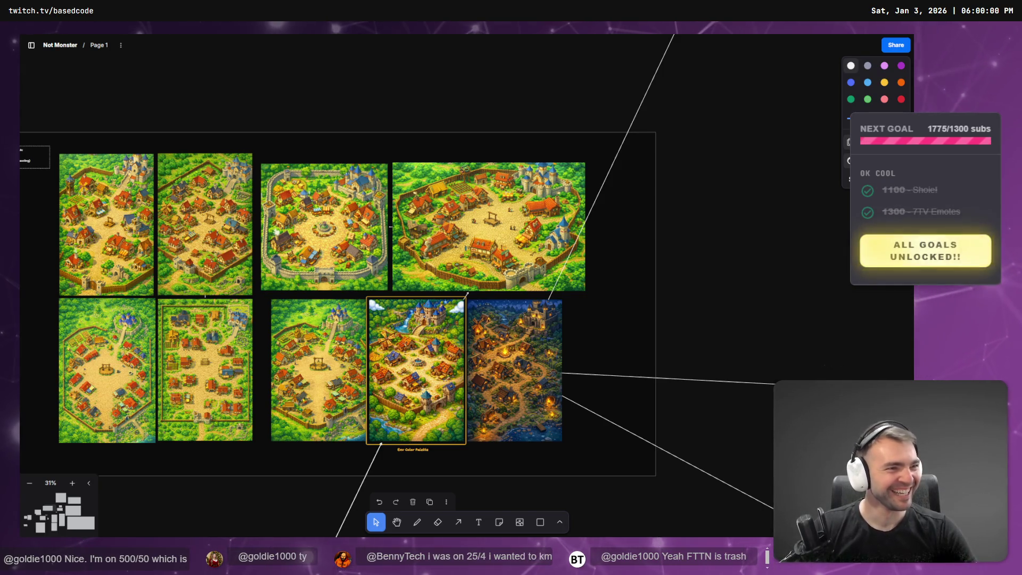
scroll(453, 240, "left", 4)
scroll(454, 240, "down", 1)
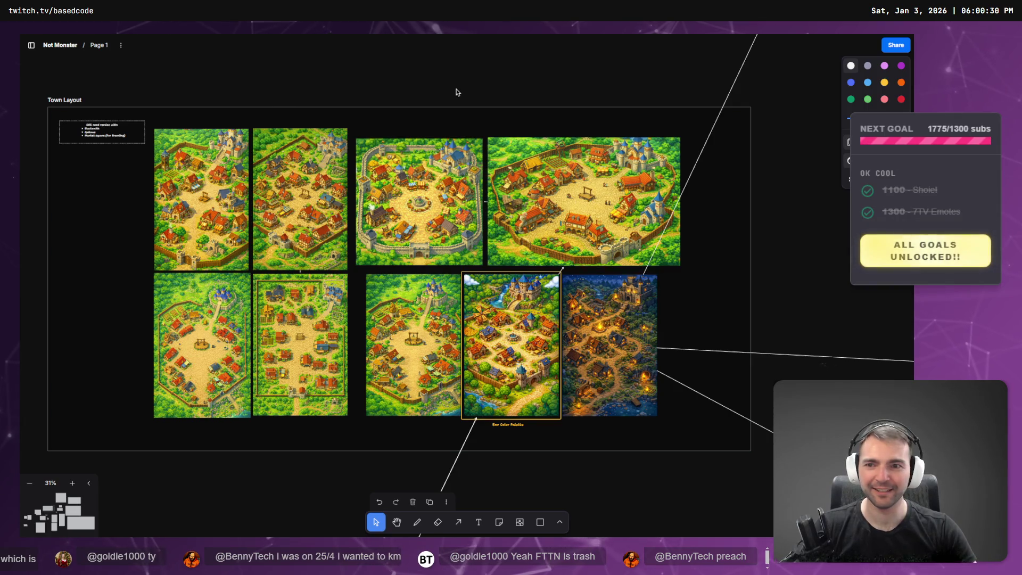
Pan the canvas to frame Town Layout and move the League client window over the board
left_click_drag(456, 88, 484, 96)
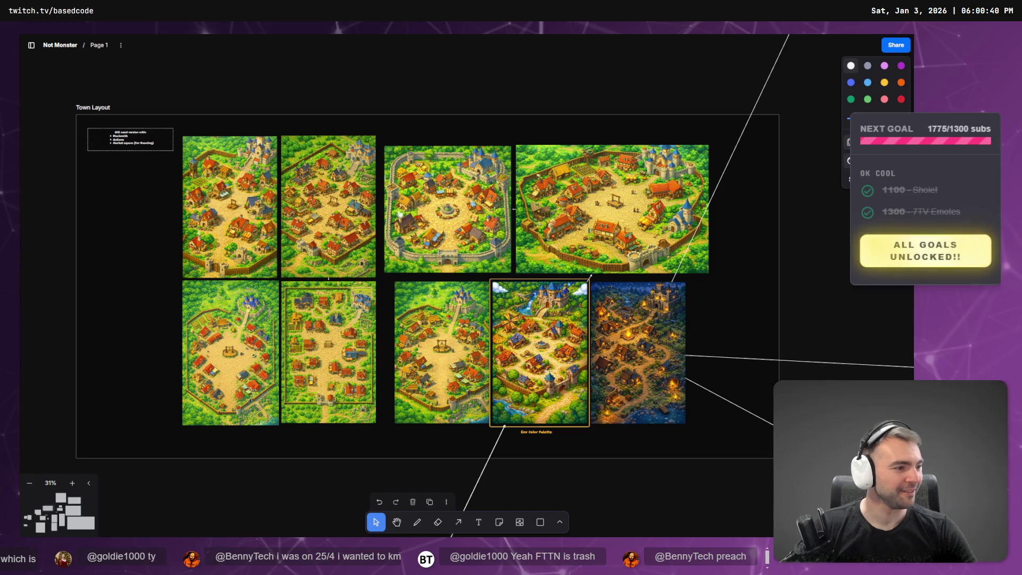
left_click_drag(799, 319, 812, 321)
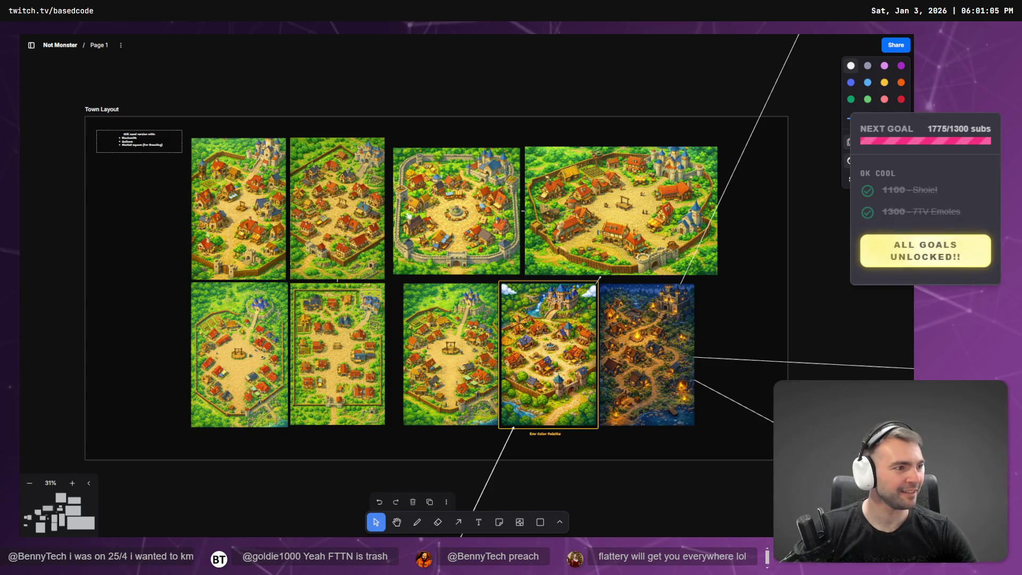
left_click_drag(613, 129, 405, 109)
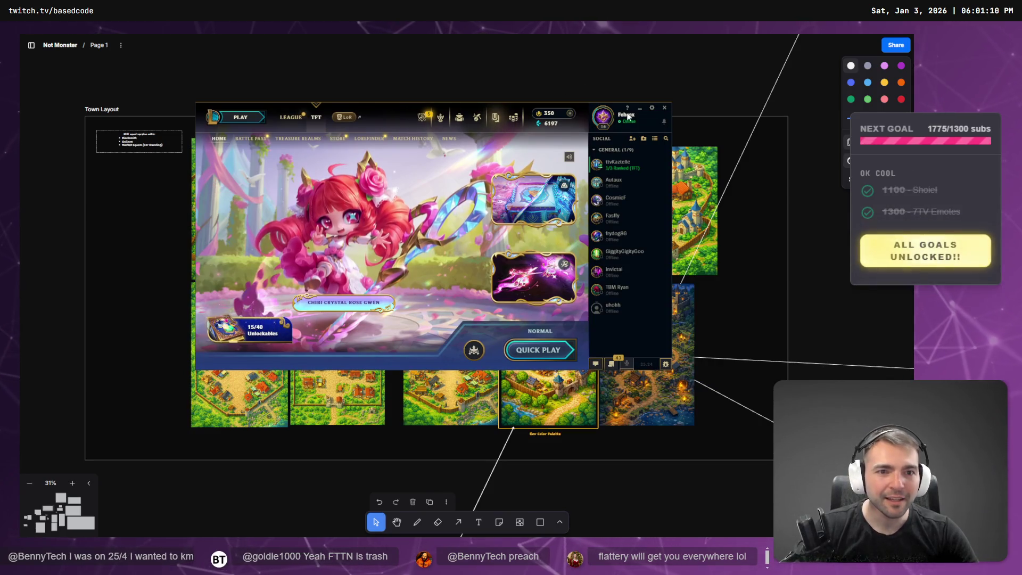
Turn on Disable Interactive Background Effects in the League client settings
left_click(652, 108)
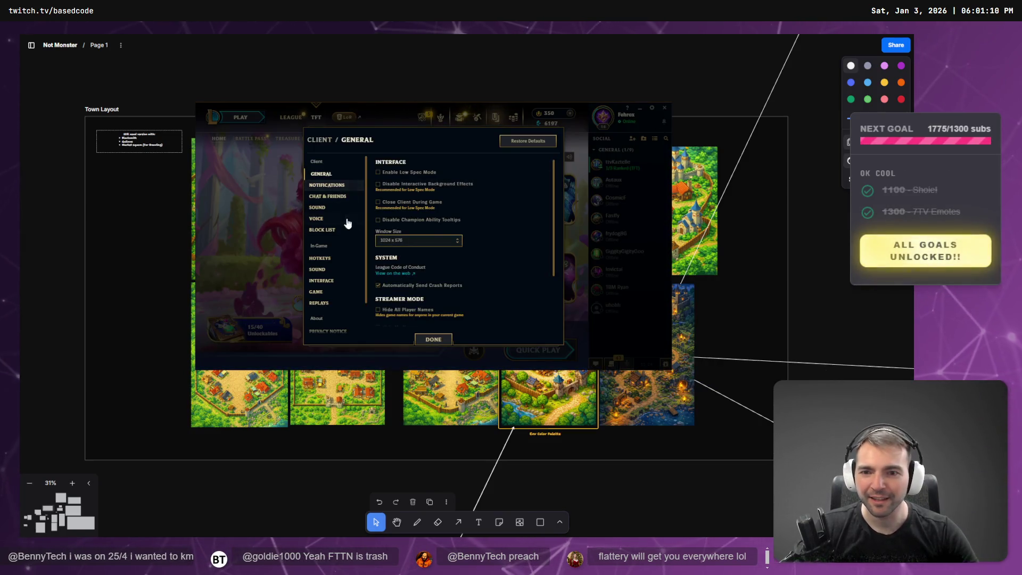
left_click(417, 242)
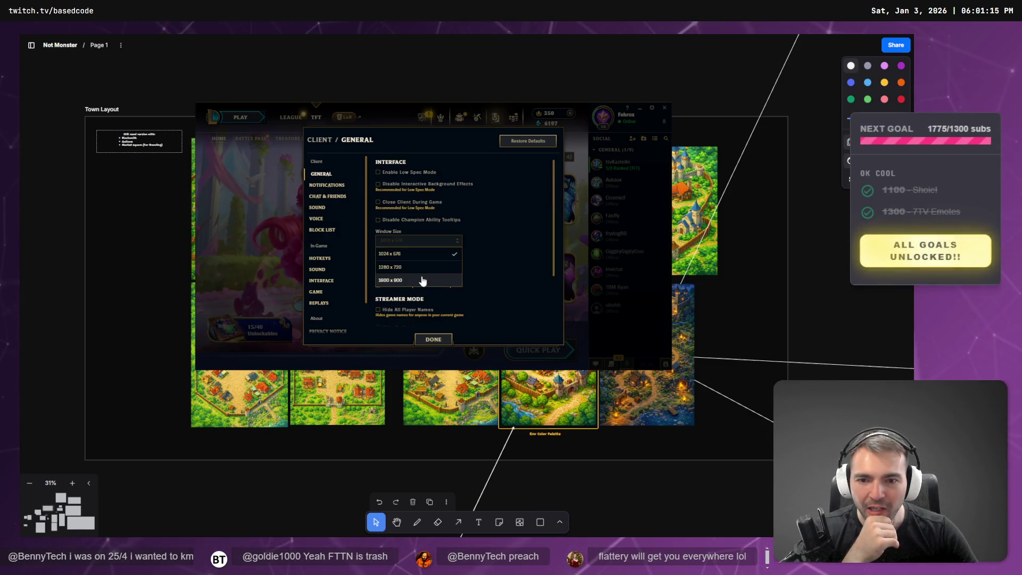
left_click(537, 187)
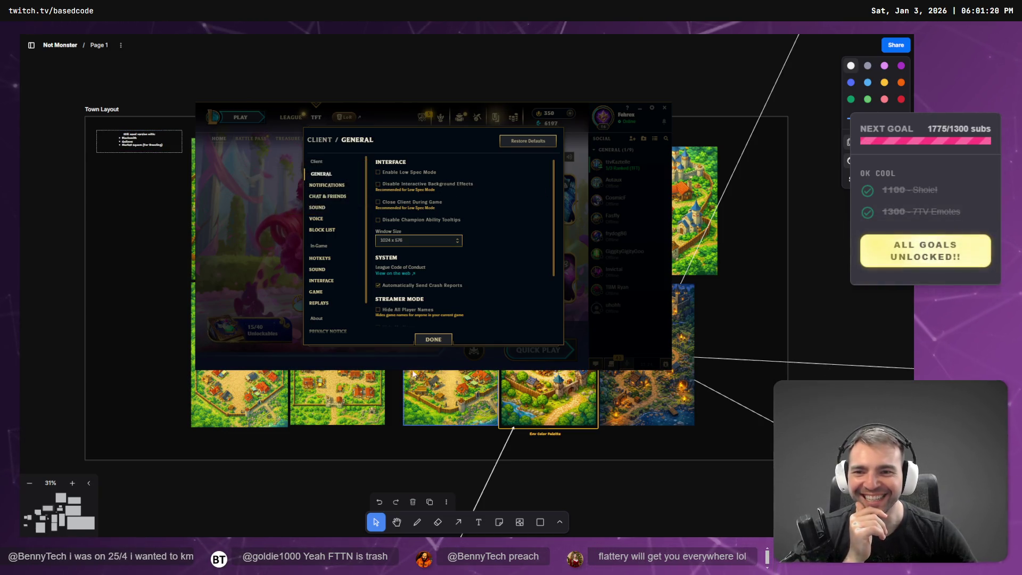
Mute Music Volume under In-Game Sound, save the settings, and dismiss the client
left_click(329, 294)
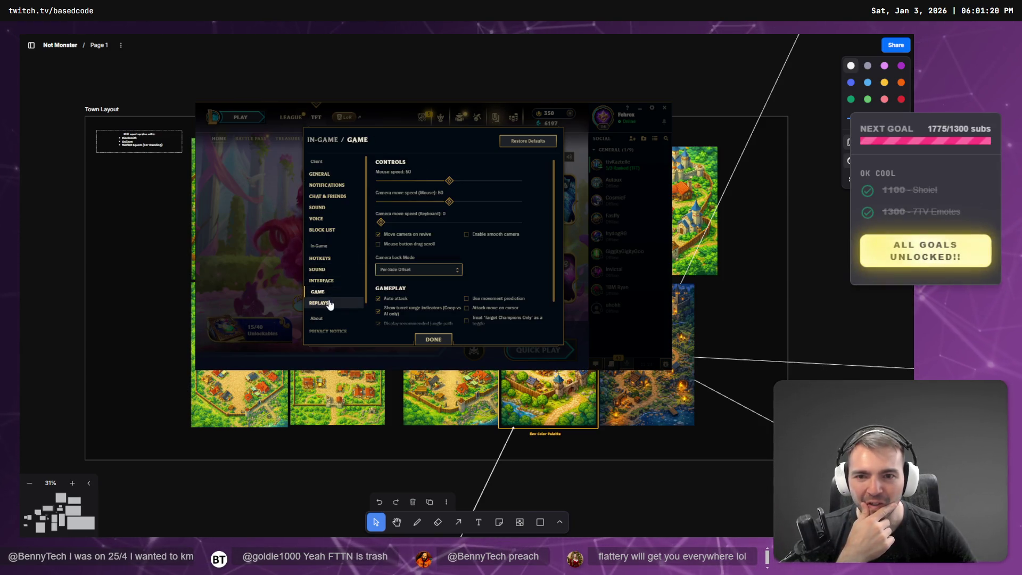
scroll(338, 297, "down", 1)
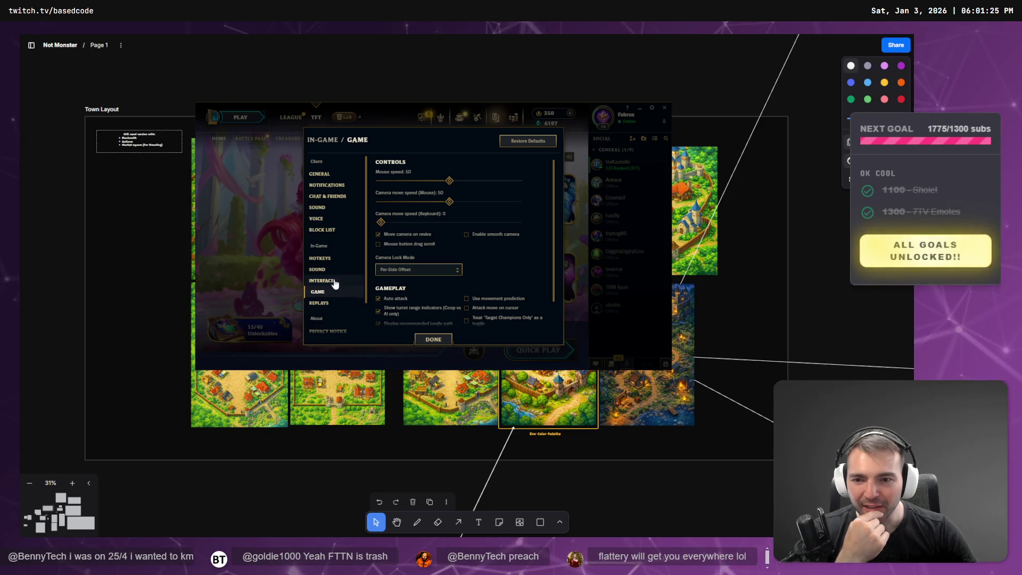
scroll(338, 291, "up", 1)
left_click(322, 270)
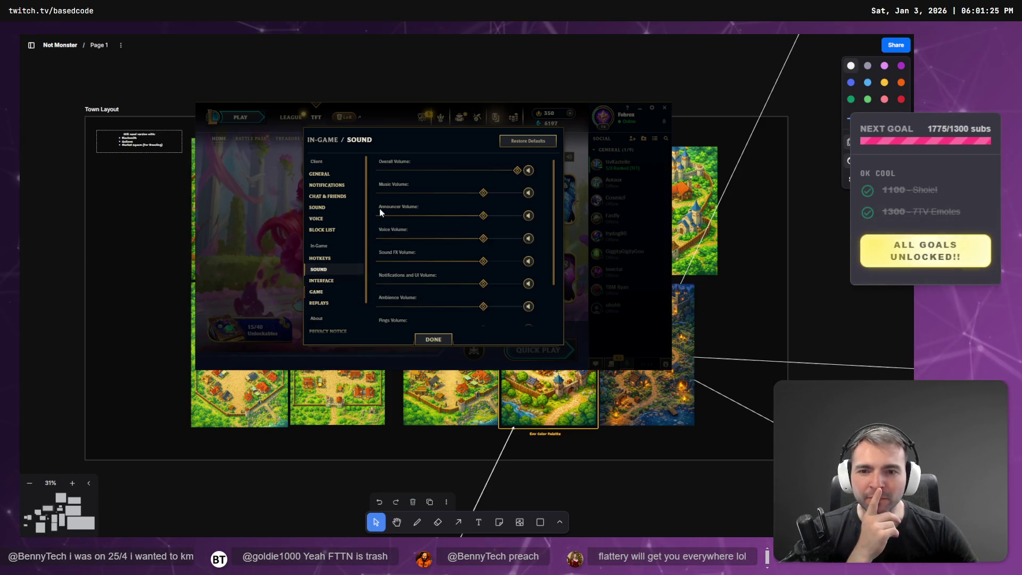
left_click(528, 193)
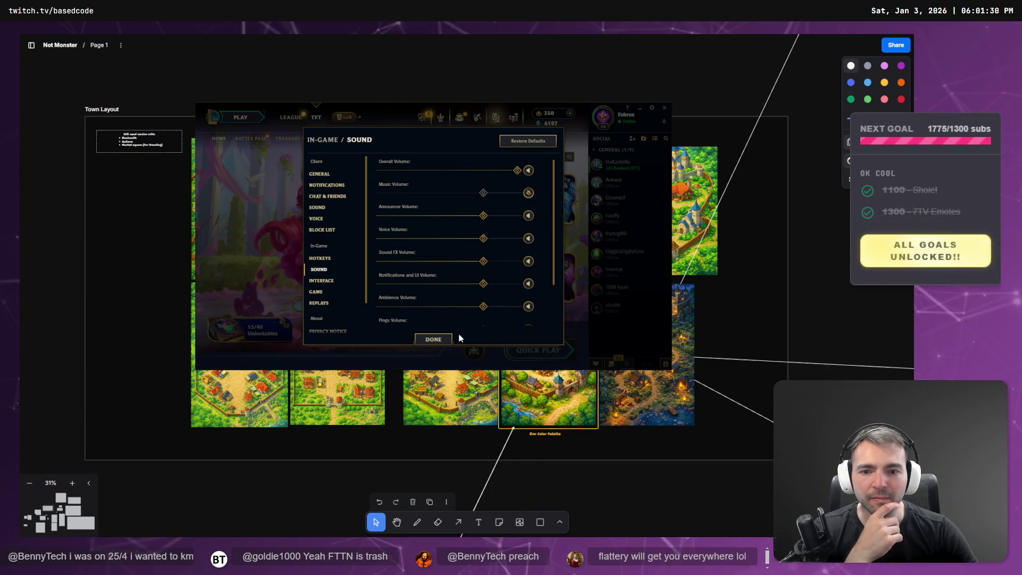
left_click(434, 340)
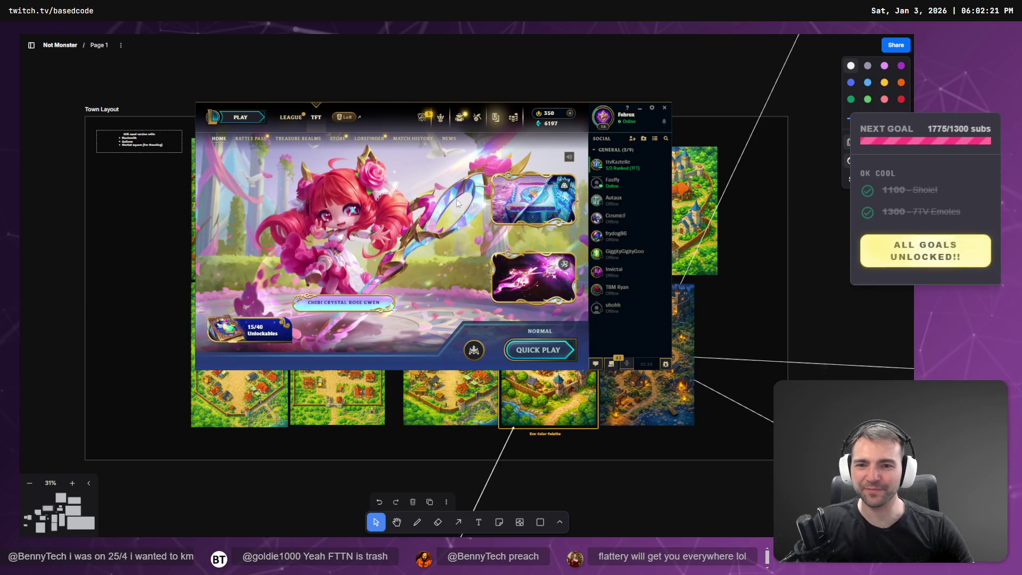
left_click(695, 61)
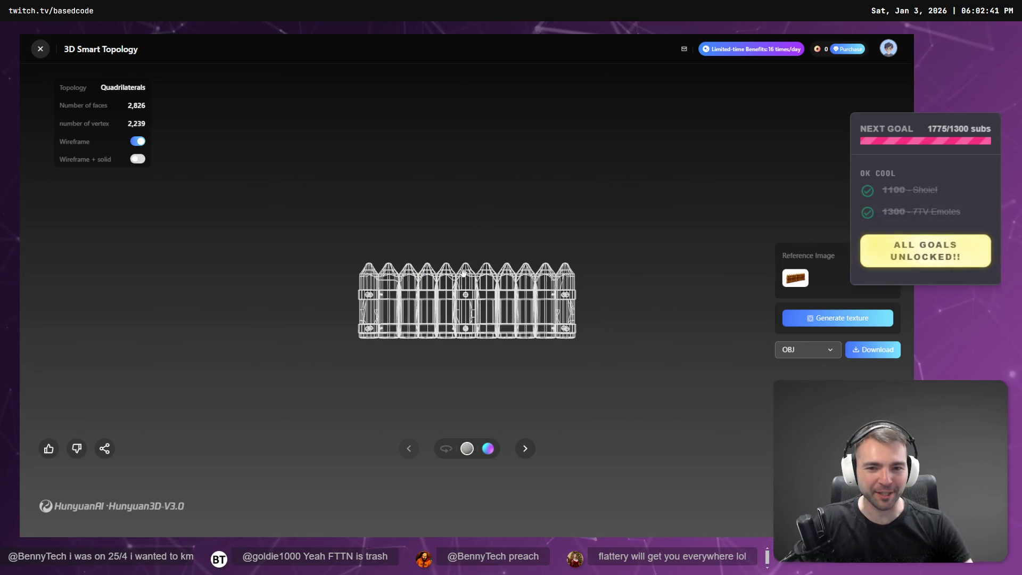
Check the quad-topology fence edge-on in solid and wireframe views, then generate its texture
mouse_move(463, 272)
left_mouse_down()
mouse_move(525, 285)
mouse_move(315, 256)
left_mouse_up()
left_click(138, 142)
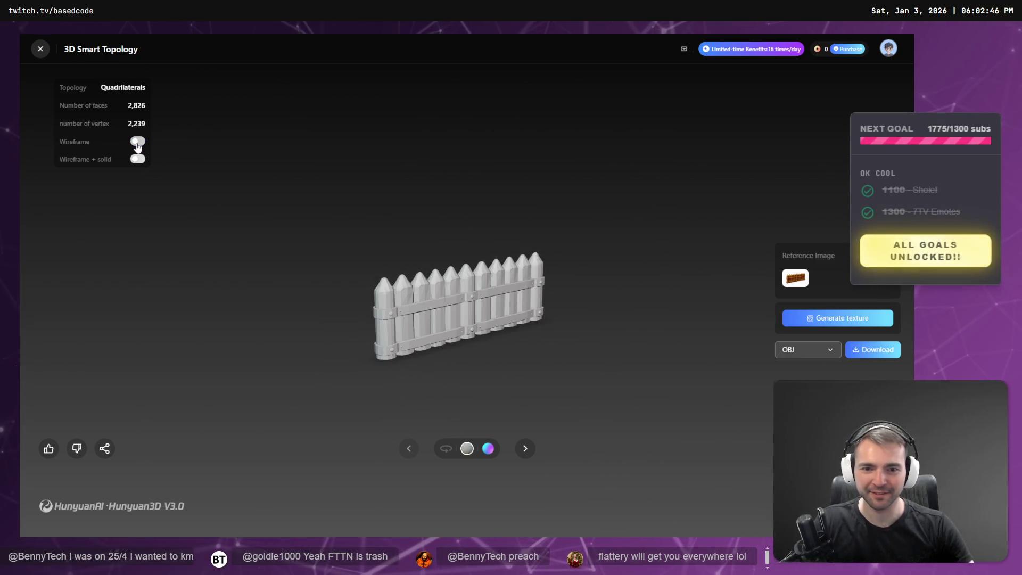
left_click(138, 142)
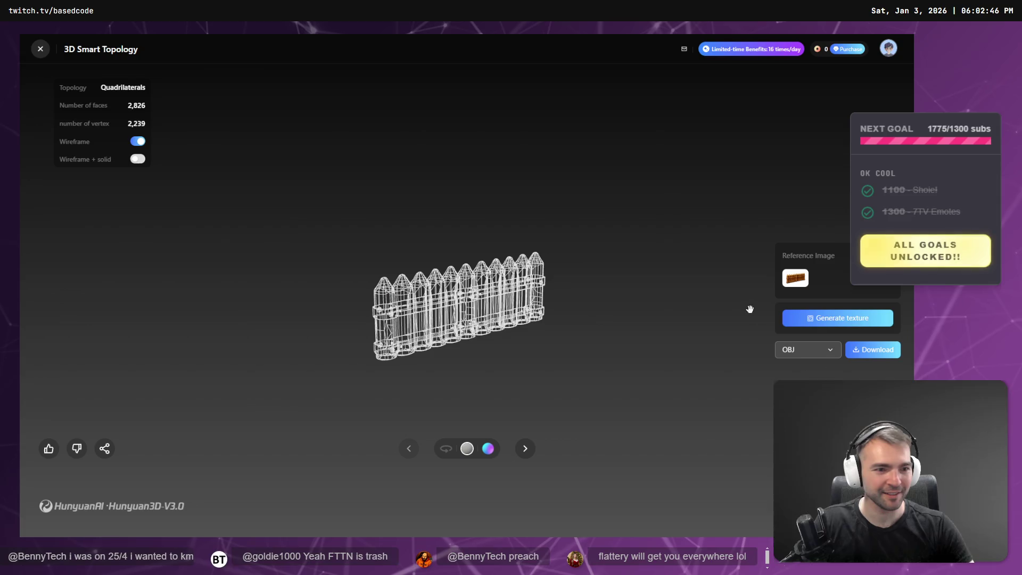
left_click(786, 320)
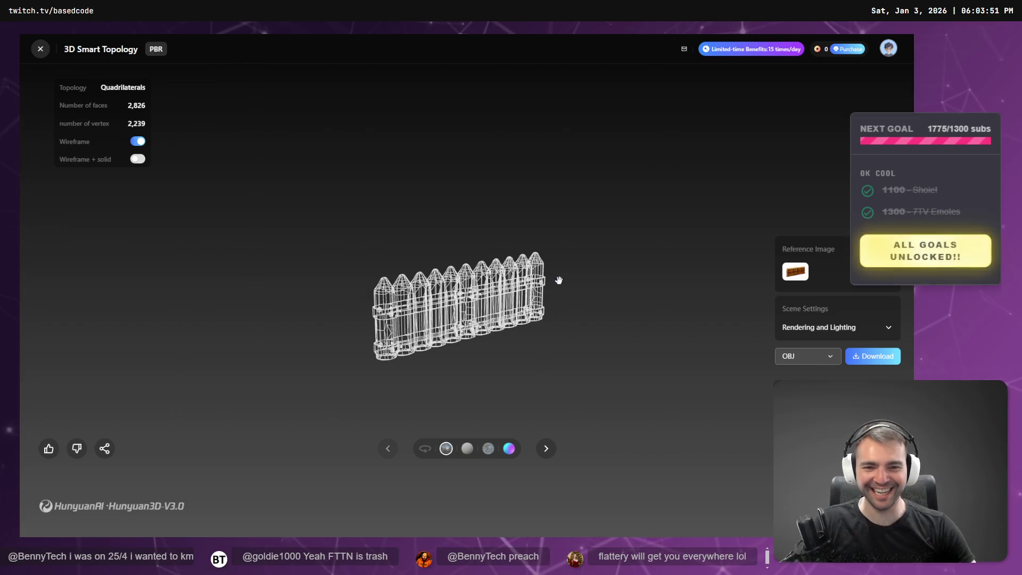
Show the textured wooden fence without wireframe and rotate it from straight-on to angled
left_click(137, 141)
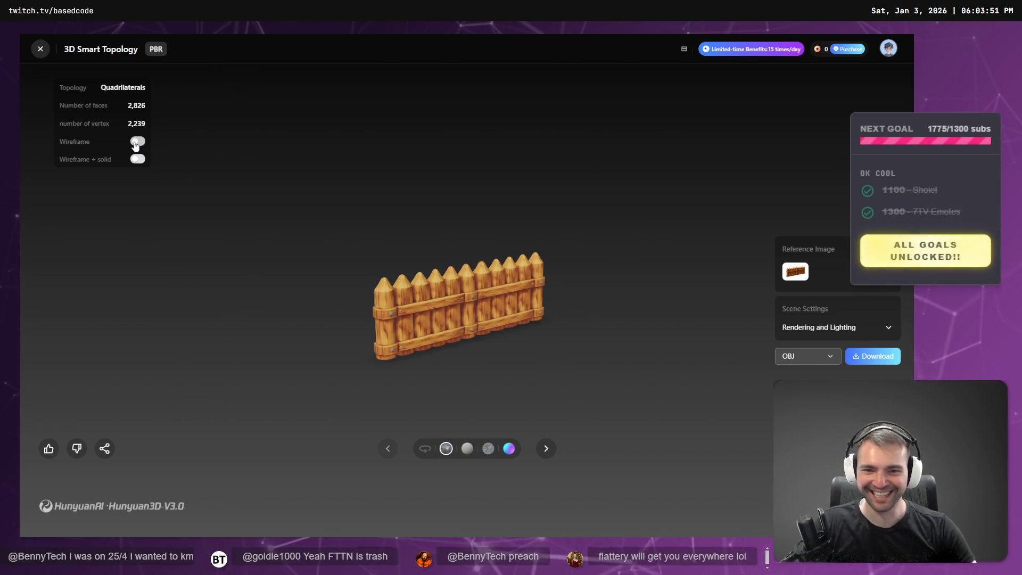
mouse_move(542, 262)
left_mouse_down()
mouse_move(559, 292)
mouse_move(576, 289)
mouse_move(539, 290)
mouse_move(577, 287)
left_mouse_up()
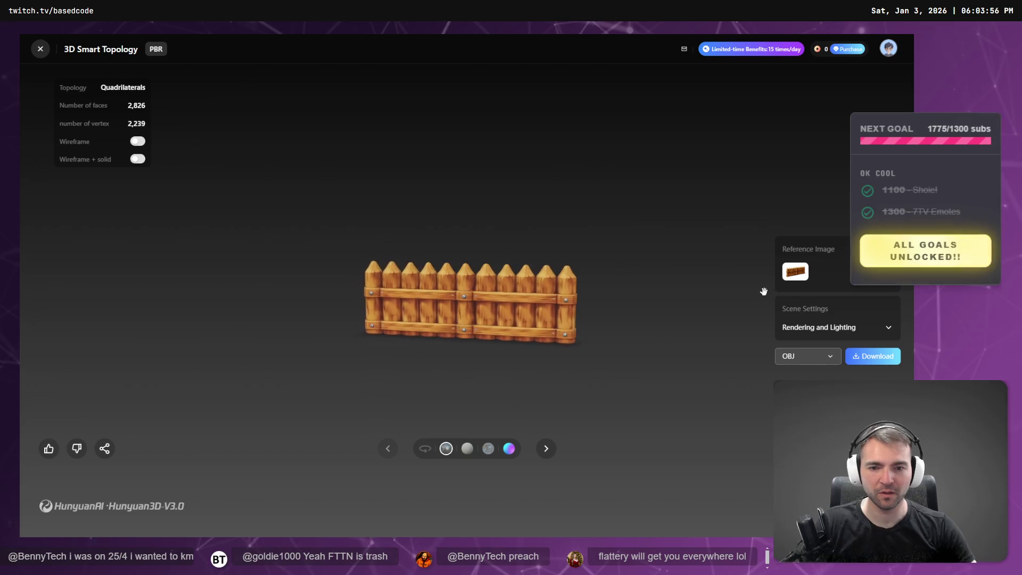
mouse_move(769, 293)
left_mouse_down()
mouse_move(433, 306)
mouse_move(538, 285)
left_mouse_up()
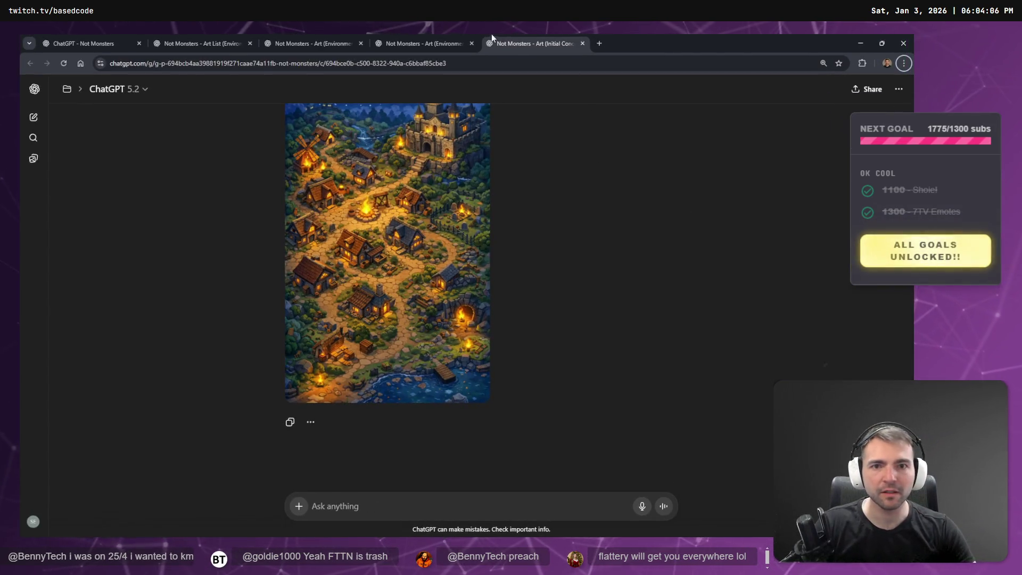
Bring up the ChatGPT fence chat, join the friend's TFT party lobby, and close the image viewer
left_click(437, 43)
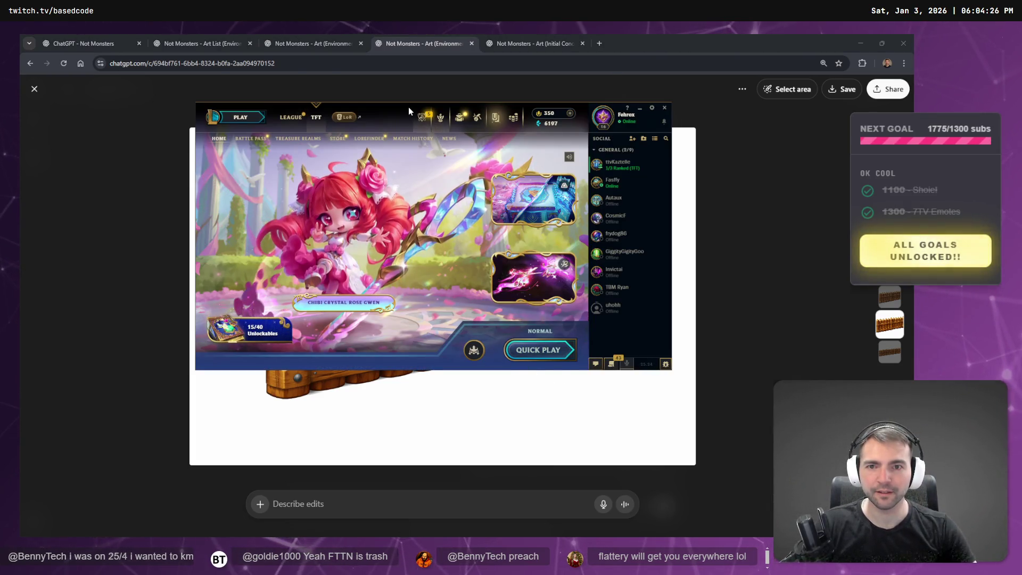
left_click_drag(407, 107, 400, 159)
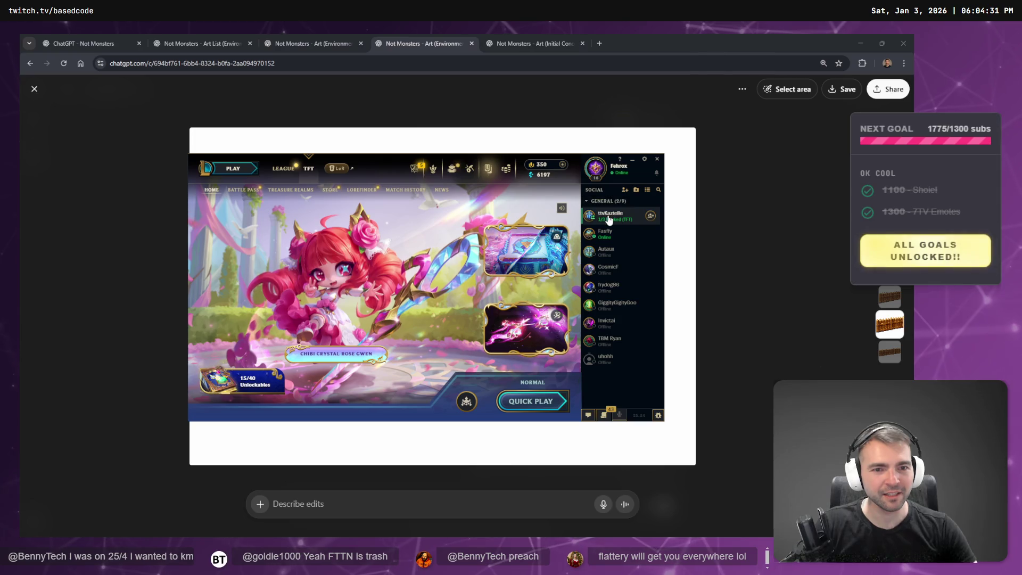
left_click(652, 218)
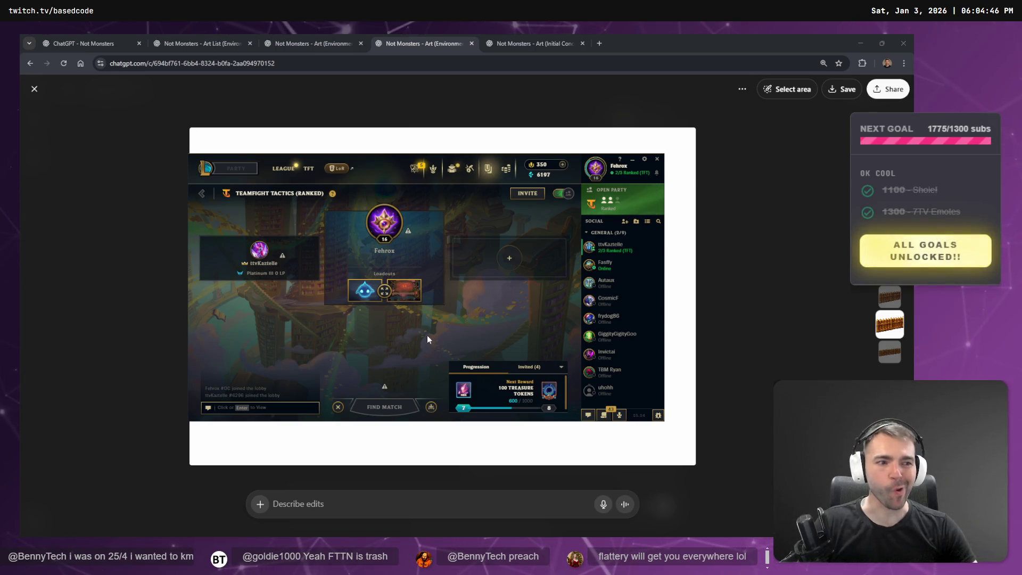
left_click(736, 297)
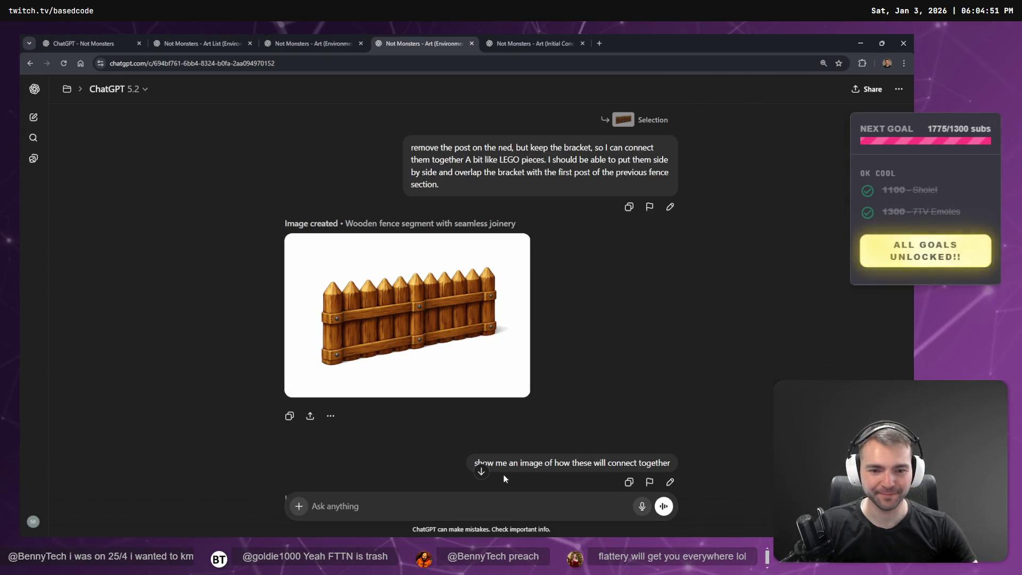
Rewrite the earlier follow-up prompt to ask for randomized repeating wood patterns, and resend it
scroll(512, 410, "down", 3)
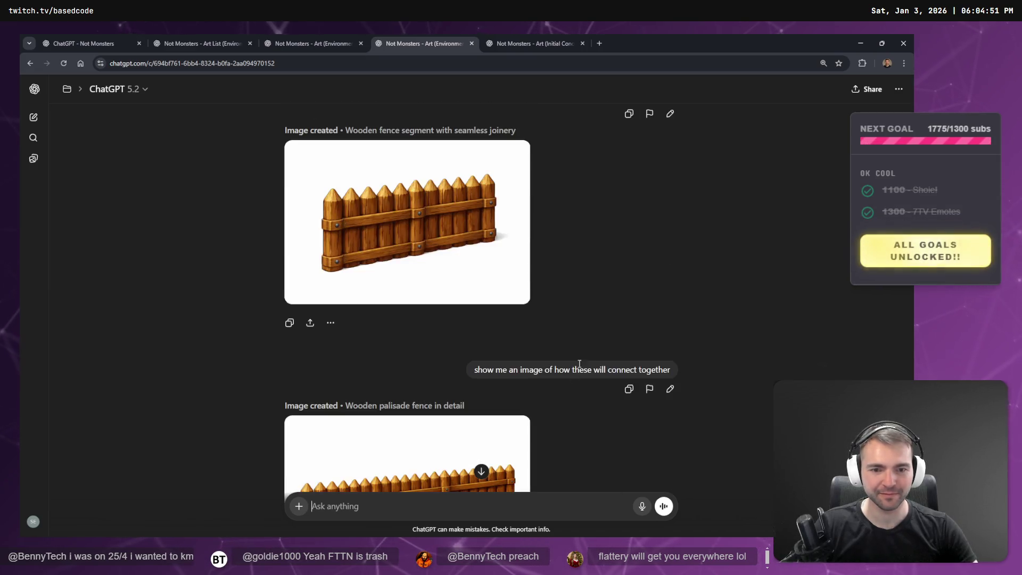
left_click(670, 389)
key("ctrl+a")
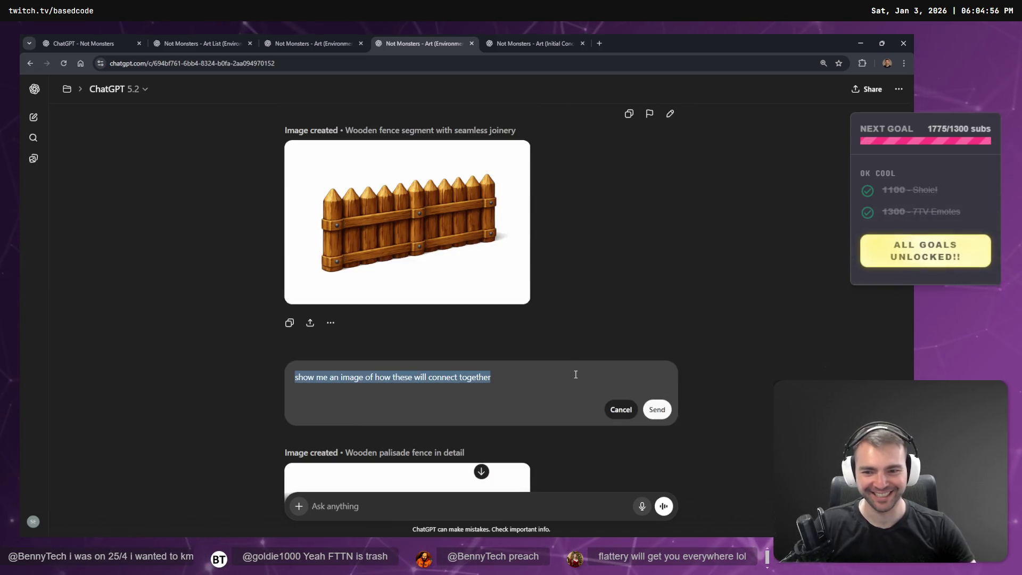
type("Randomize the pa")
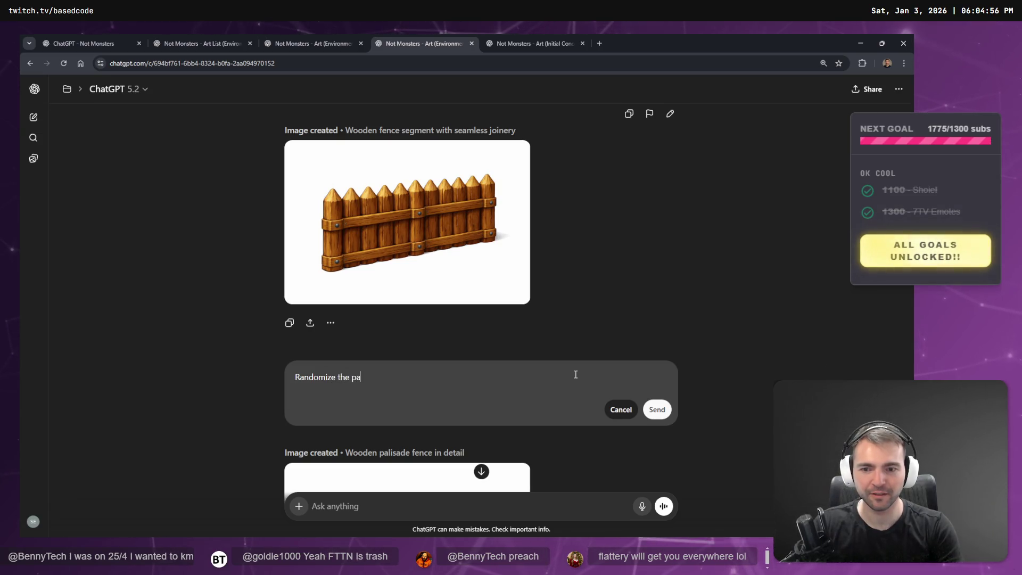
type("tterns on the wood somewha")
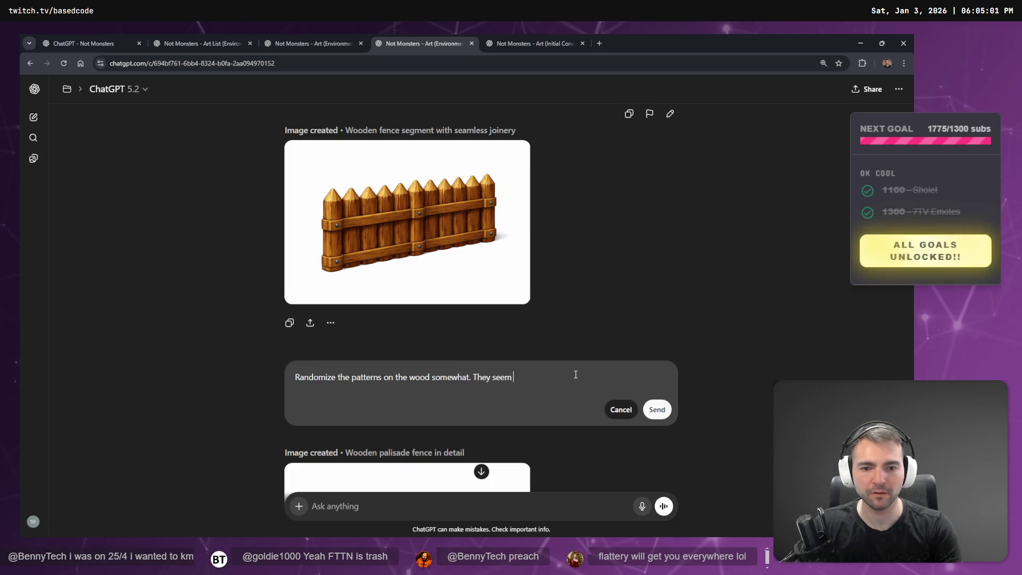
type("t.")
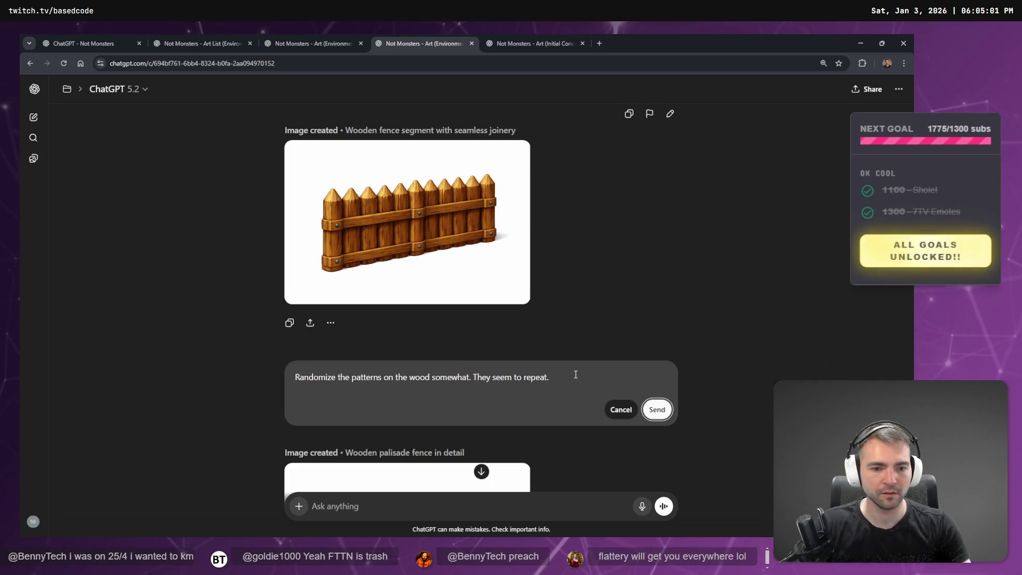
key("Return")
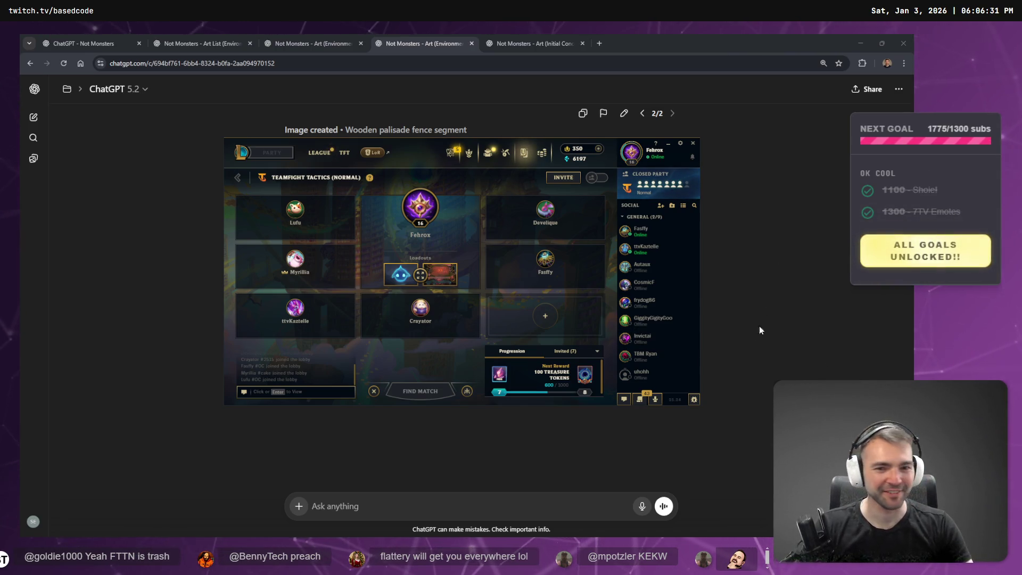
Wait for ChatGPT to finish the regenerated wooden palisade fence image, version 2 of 2
mouse_move(495, 369)
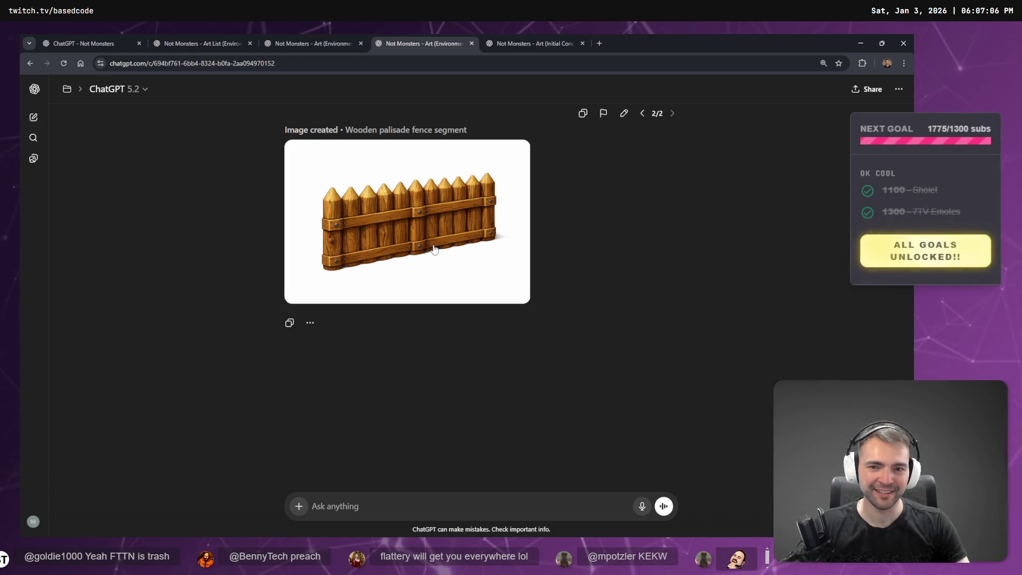
Open the regenerated fence image at full size and copy it to the clipboard
left_click(435, 249)
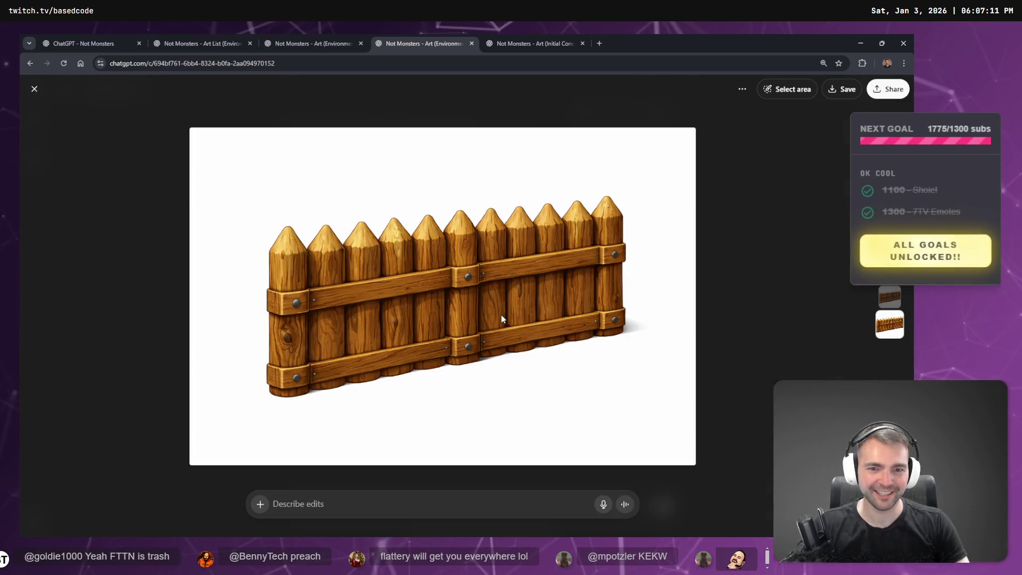
right_click(500, 318)
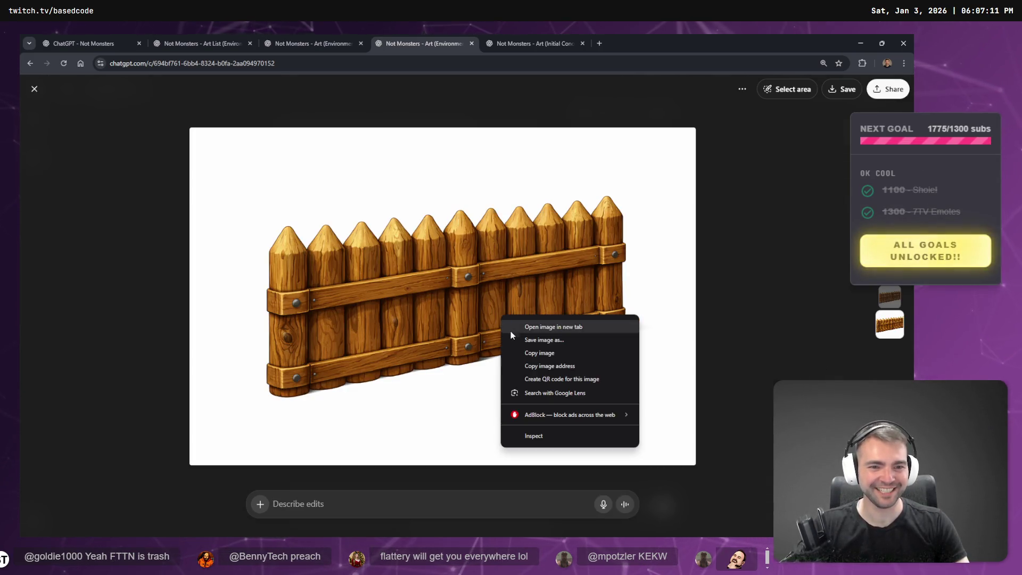
left_click(553, 353)
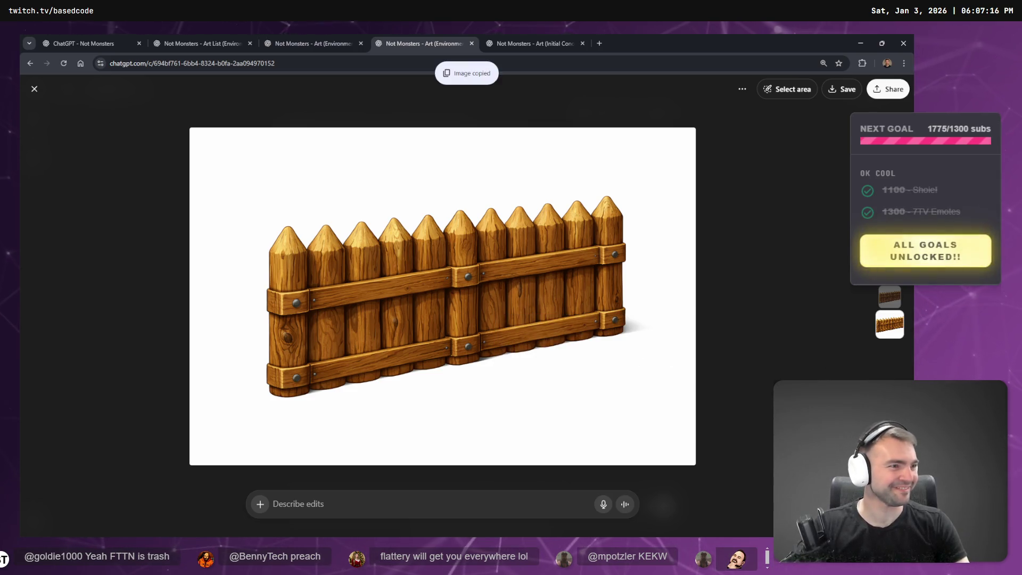
key("alt+Tab")
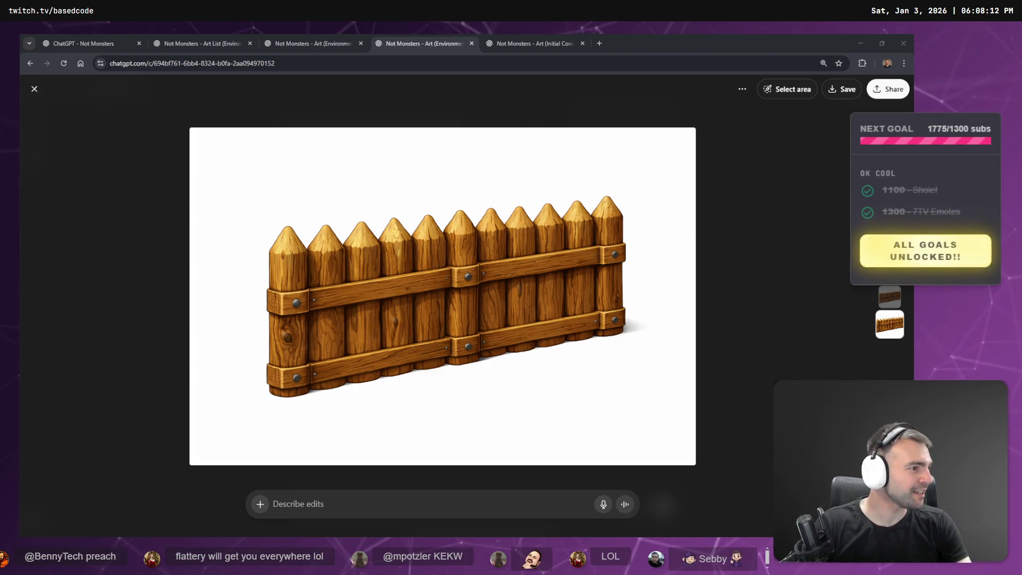
Bring the Hunyuan 3D Image-to-3D tab forward in full screen, then dismiss the tier-list welcome popup
left_click_drag(603, 33, 603, 34)
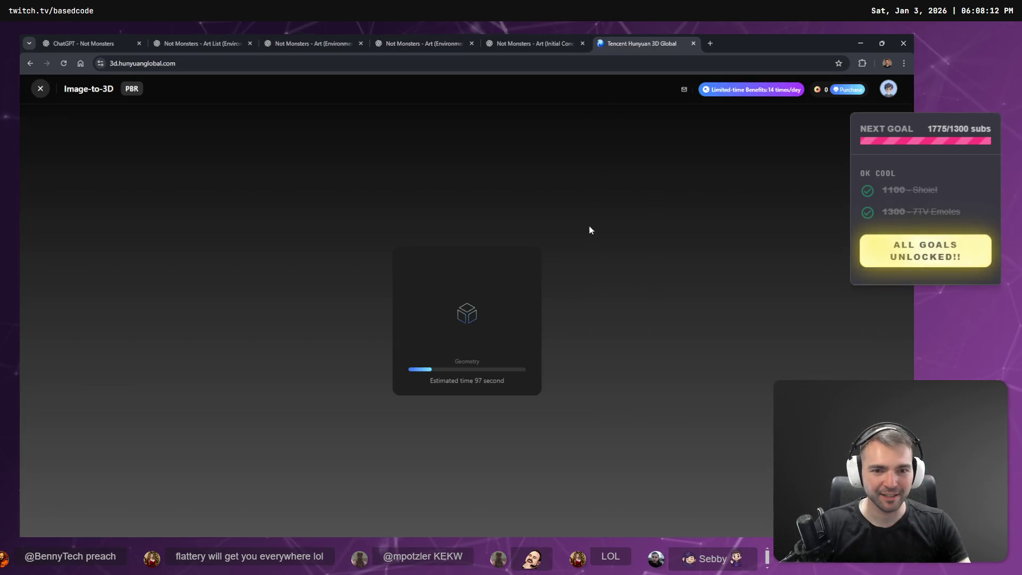
key("F11")
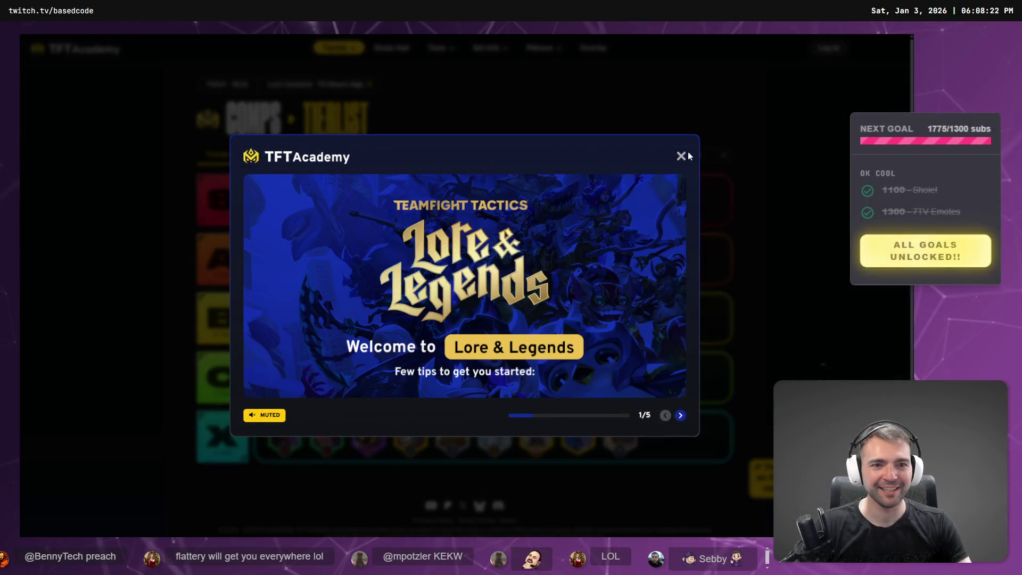
left_click(682, 156)
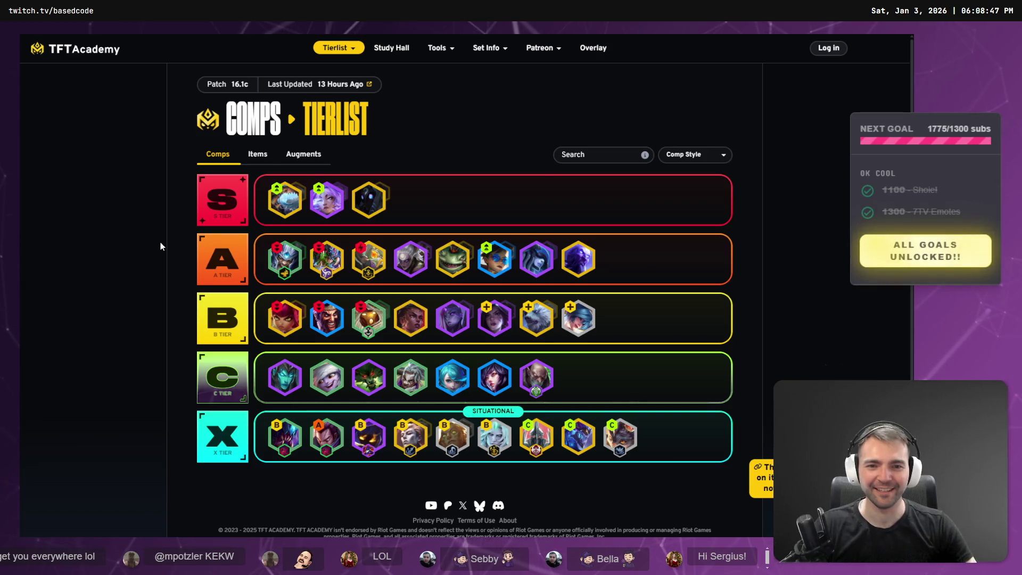
Switch to the Town Layout whiteboard tab, then back to the TFT Academy browser window
key("ctrl+Tab")
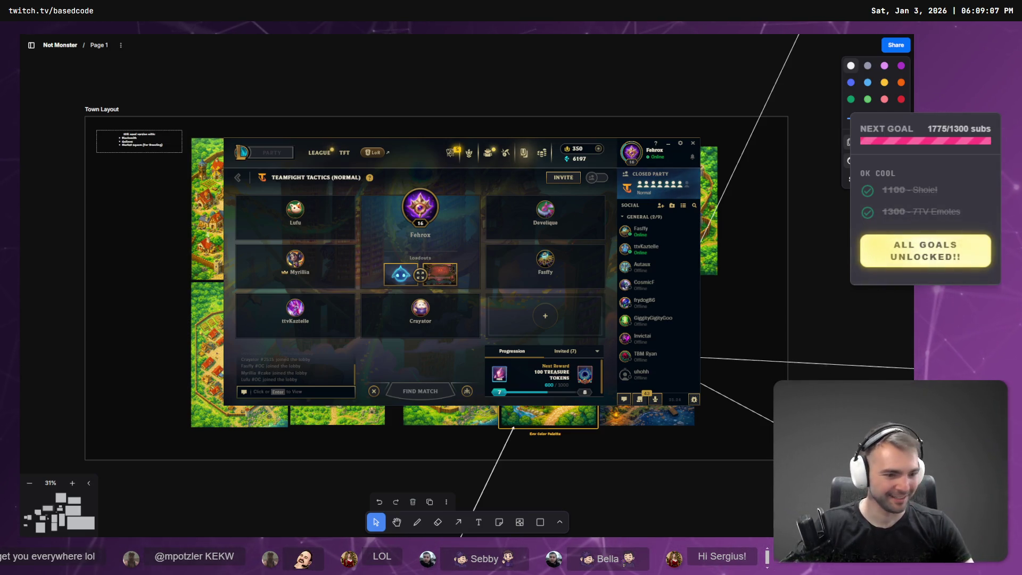
key("alt+Tab")
left_click(649, 44)
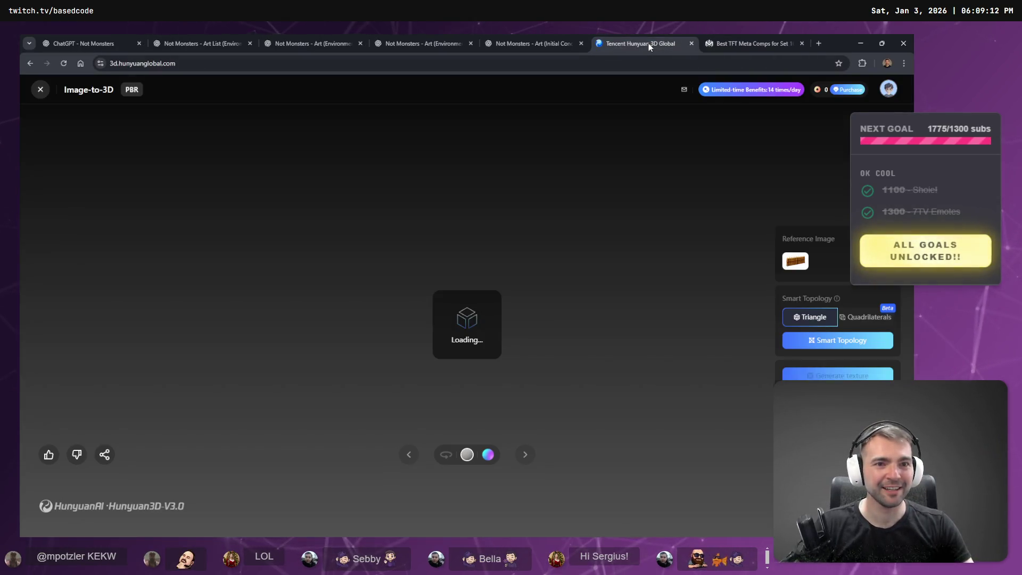
left_click(691, 44)
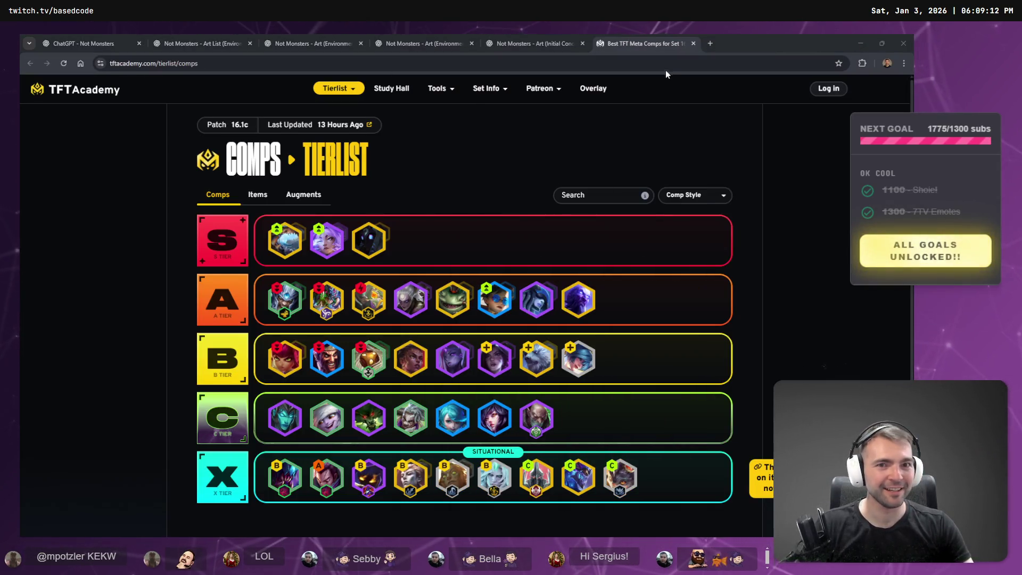
left_click(636, 234)
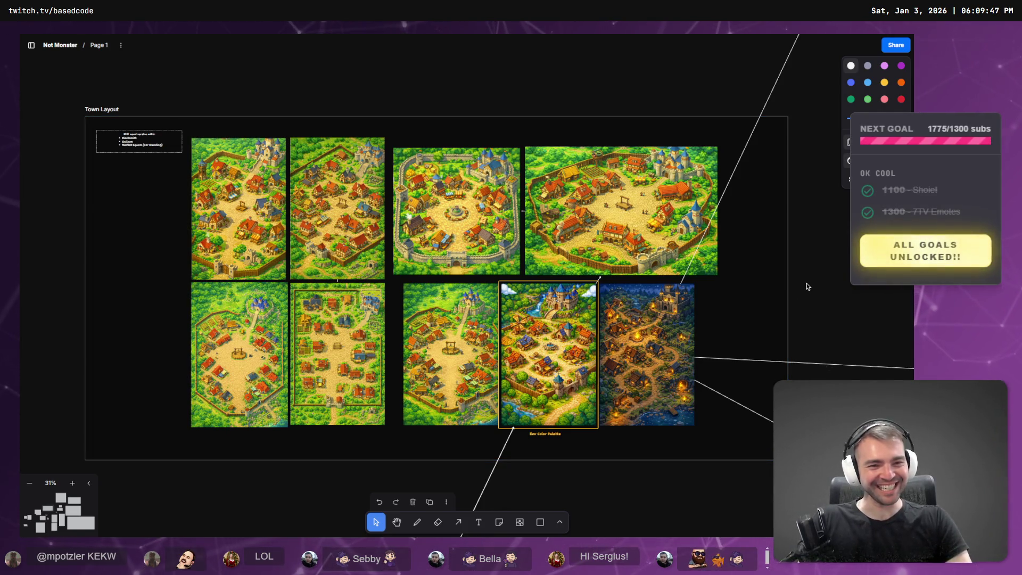
Scroll the tldraw Not Monster board to view the village map illustrations on Page 1
scroll(796, 293, "up", 5)
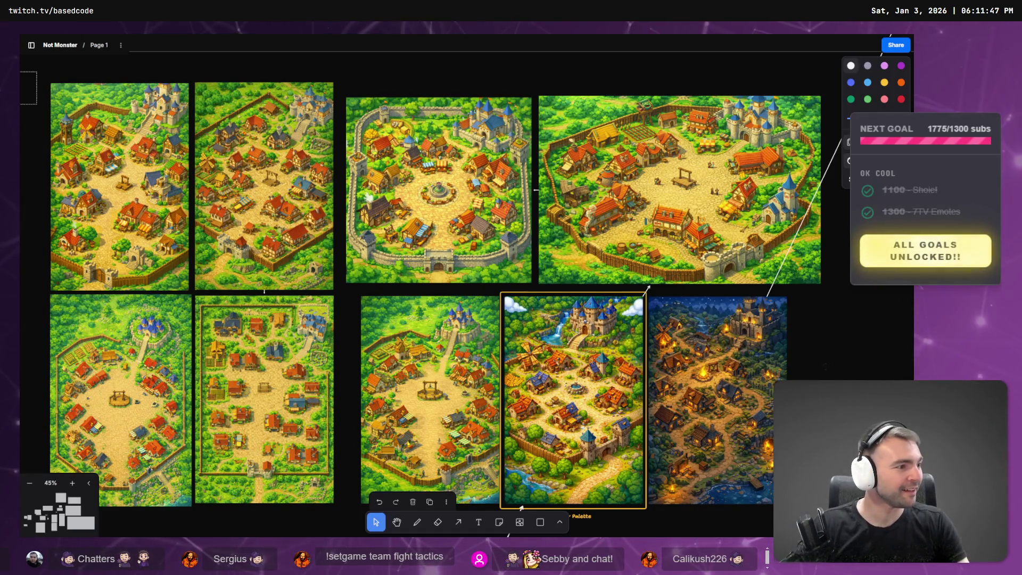
key("alt+Tab")
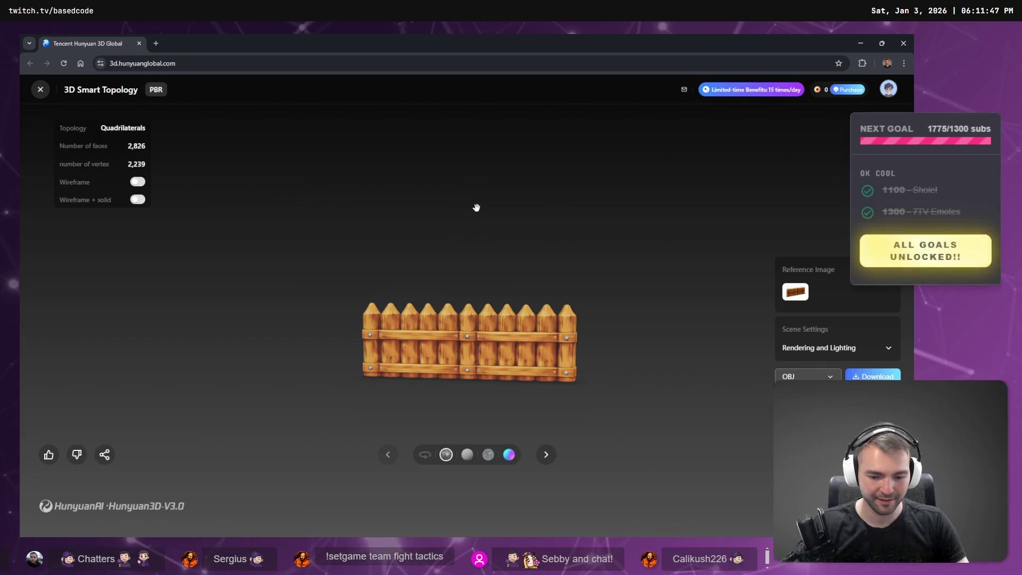
Rotate the full-screen Hunyuan3D fence model to view it at an angle and from the front
key("F11")
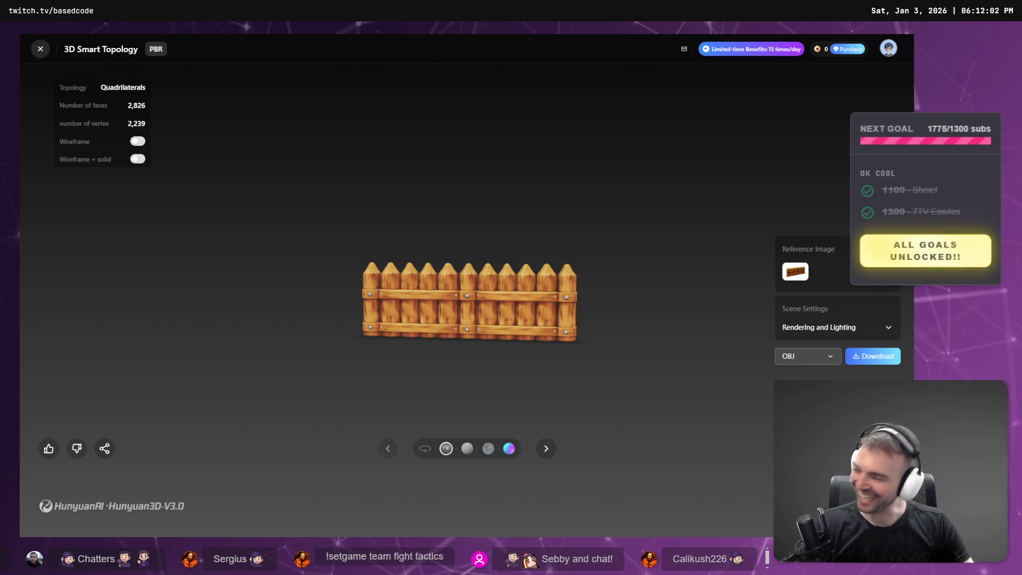
mouse_move(493, 381)
left_mouse_down()
mouse_move(703, 378)
mouse_move(383, 310)
mouse_move(582, 384)
left_mouse_up()
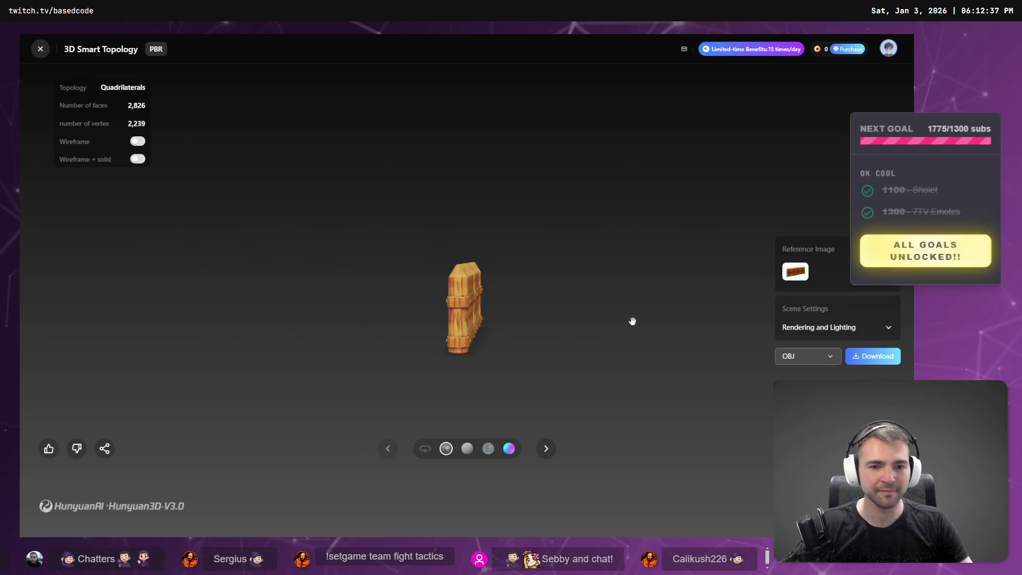
left_click_drag(559, 324, 590, 324)
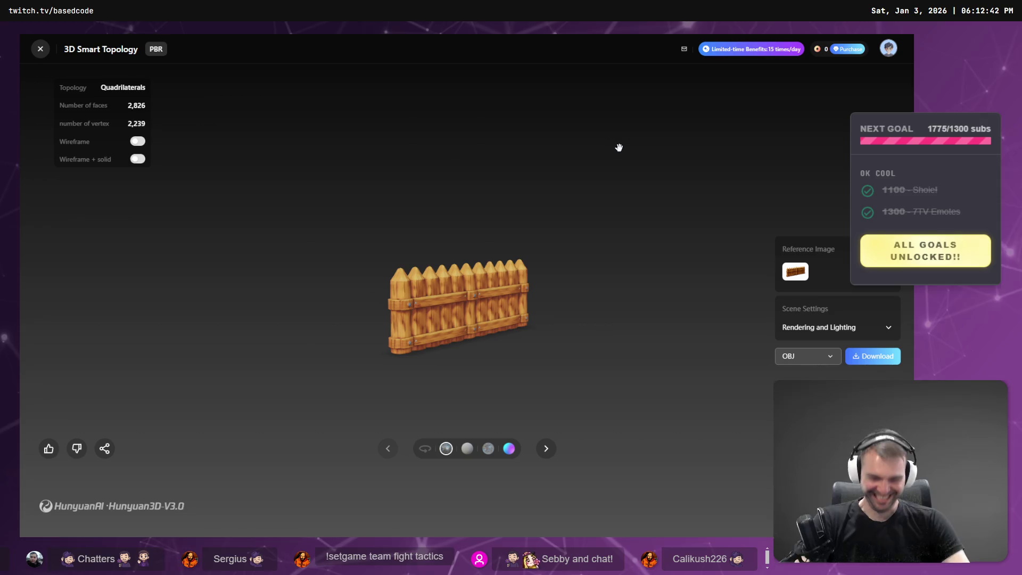
left_click(456, 34)
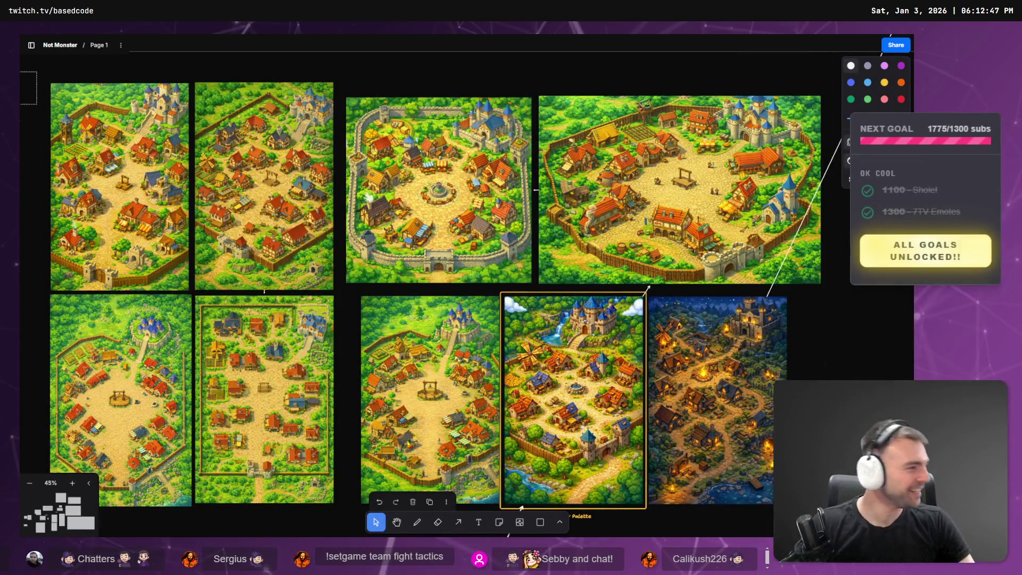
Collapse the Chapel and Inn folders in Godot's FileSystem dock and bring up Achitecture's Create New menu
key("alt+Tab")
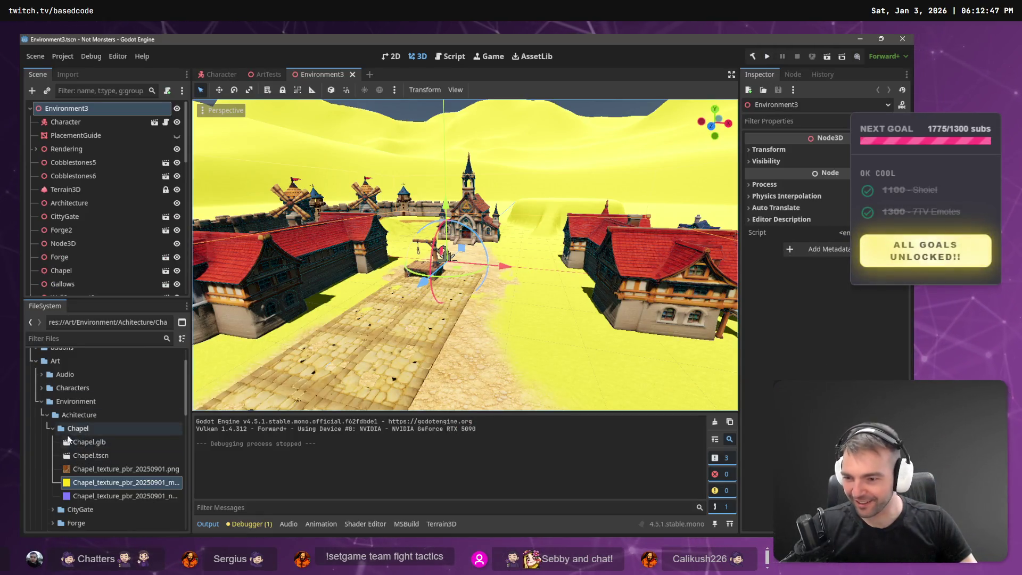
left_click(53, 427)
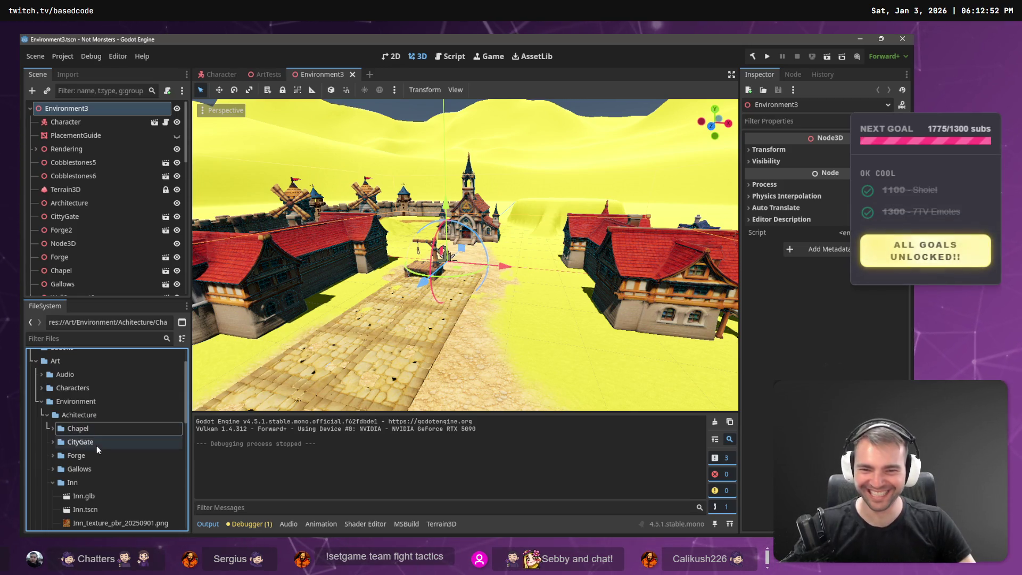
left_click(210, 435)
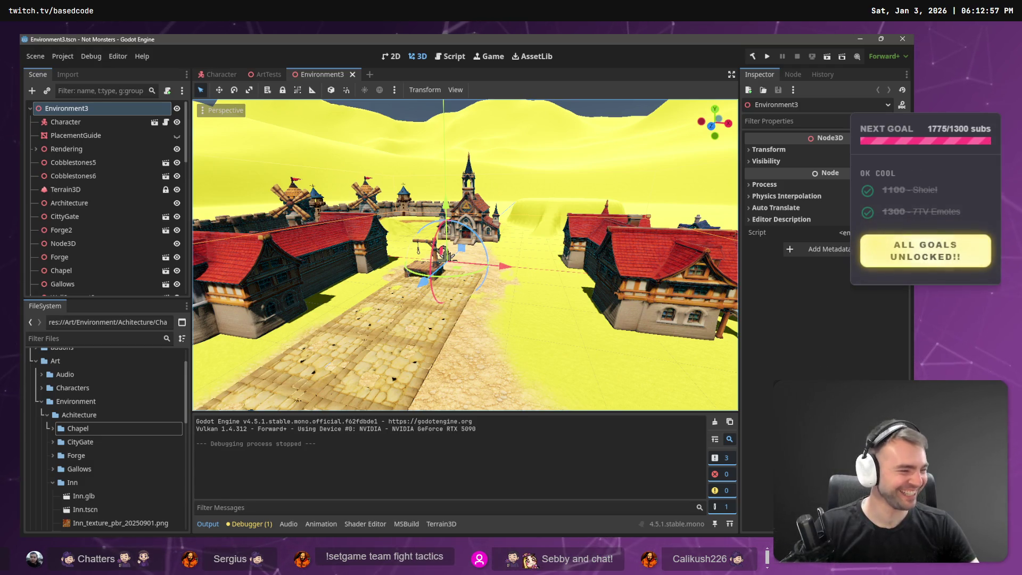
double_click(73, 482)
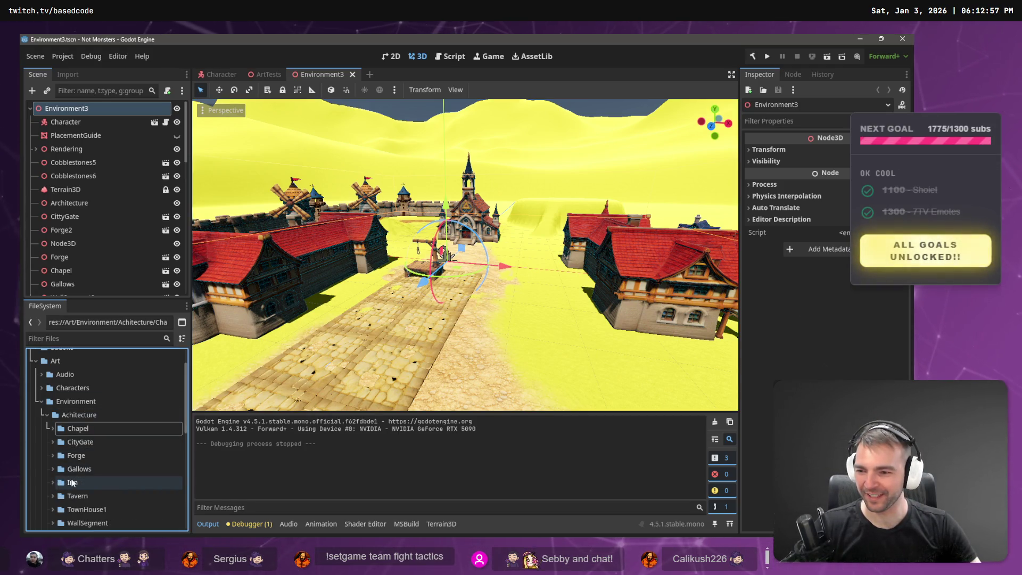
scroll(75, 479, "down", 5)
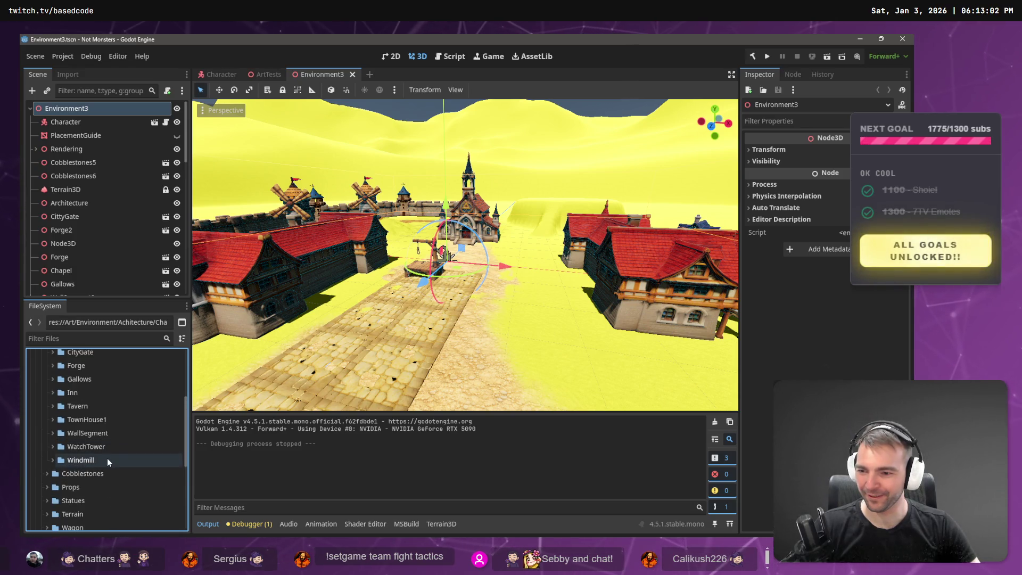
scroll(97, 381, "up", 3)
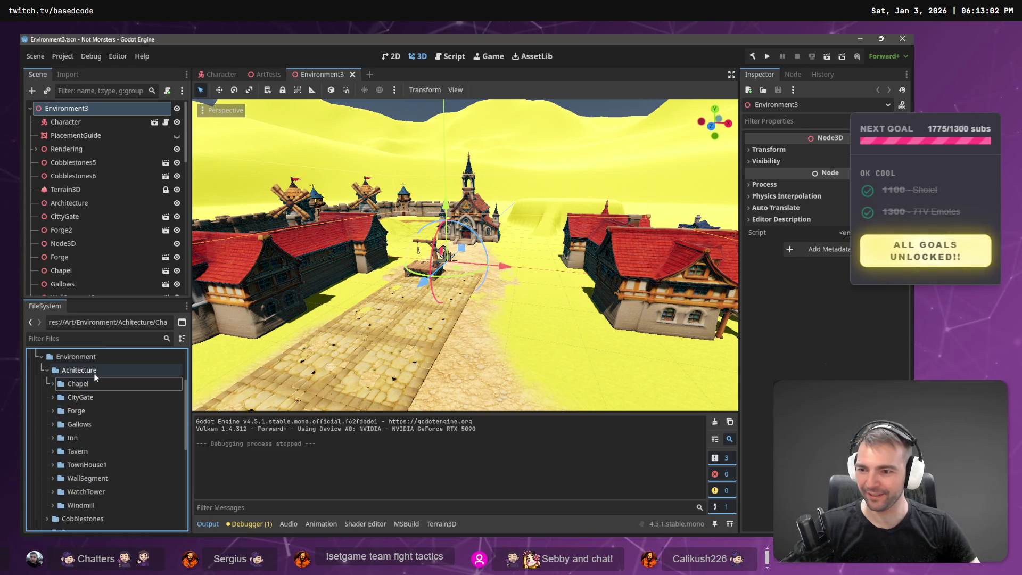
right_click(96, 374)
mouse_move(144, 343)
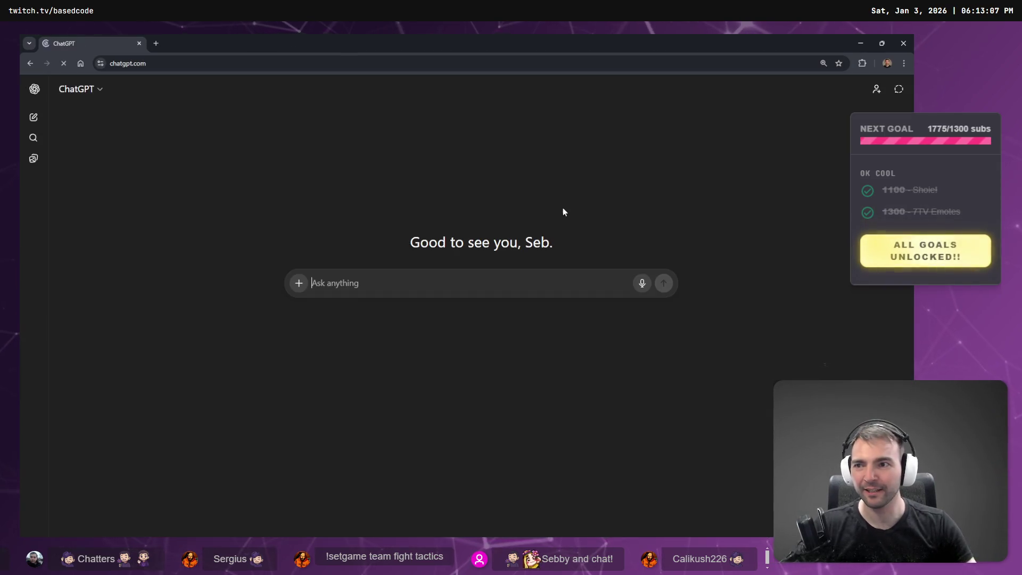
Ask ChatGPT 'What's a name for a wooden town wall?'
type("What's t")
key("BackSpace")
type("a ")
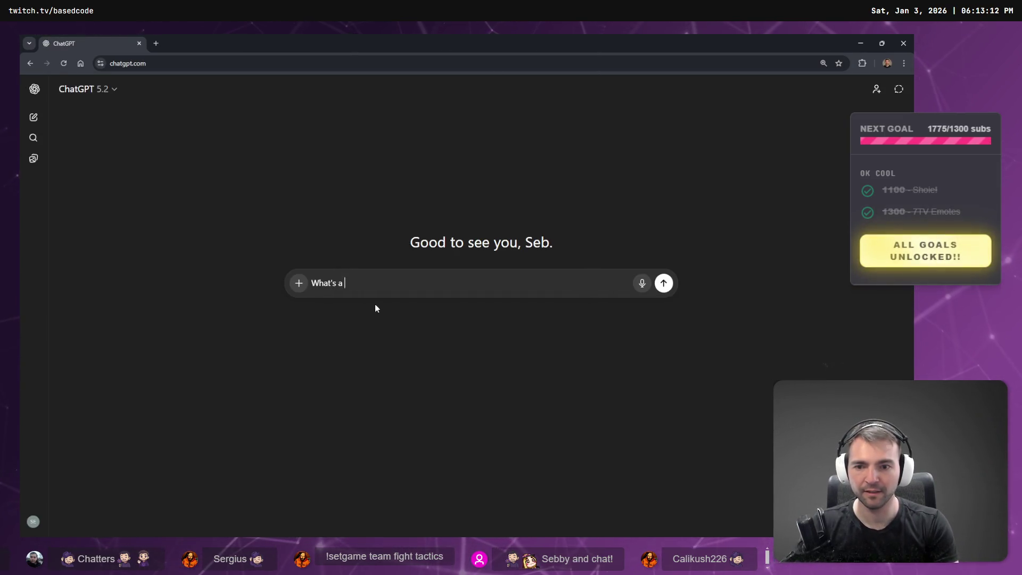
type("name for a wooden ")
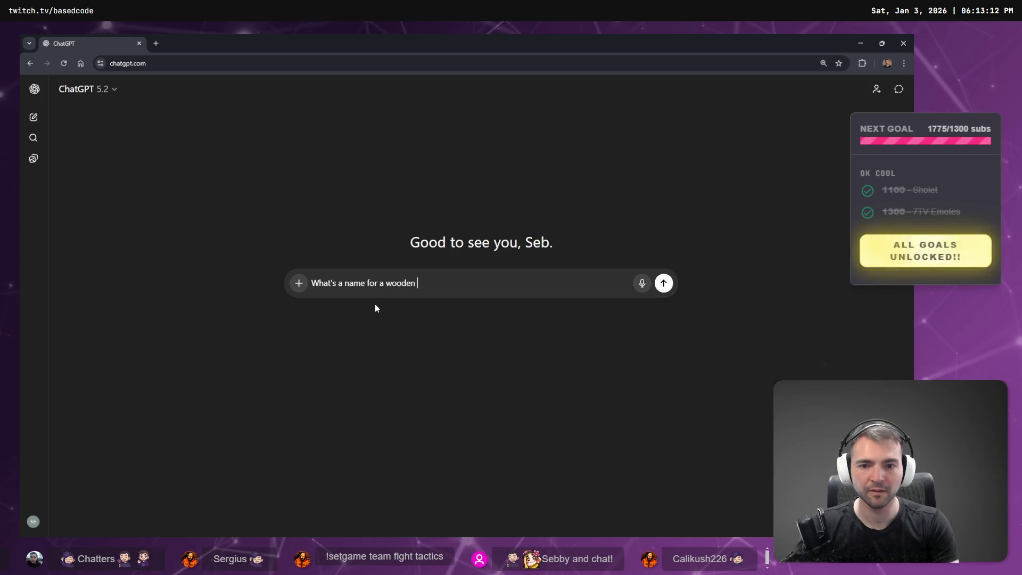
type("town wall?")
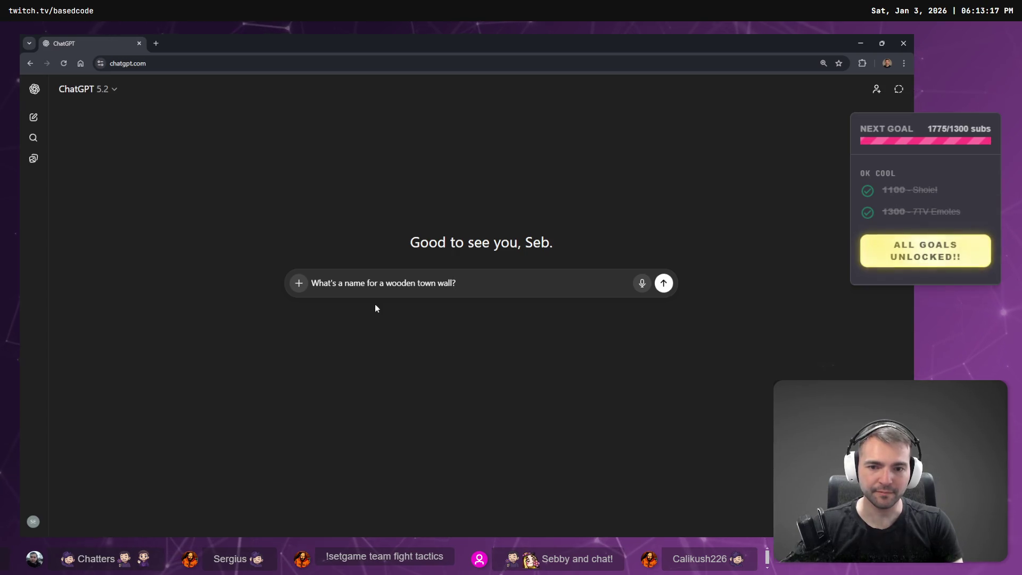
key("Return")
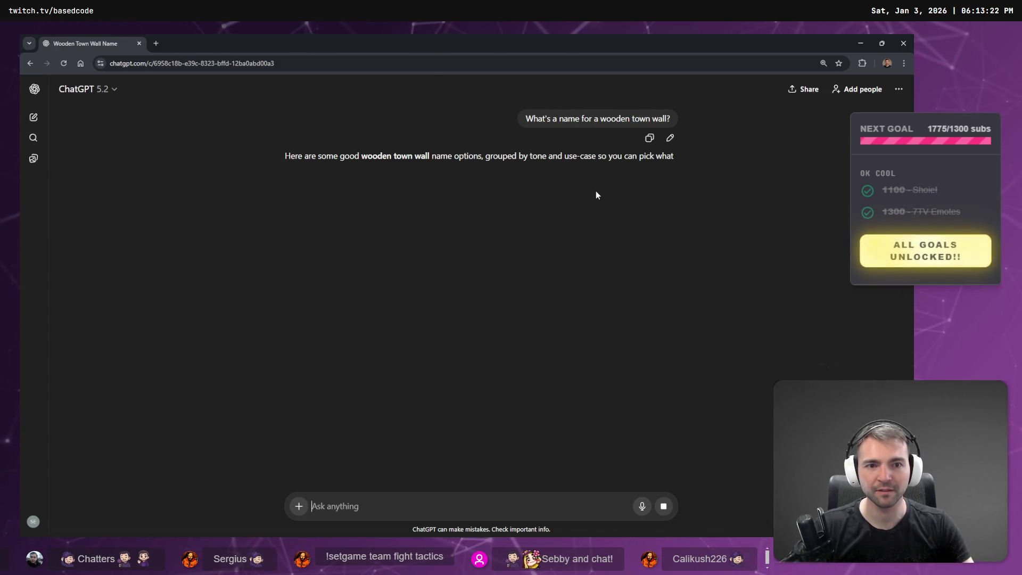
Copy the suggested name Stockade and search it on Google in a new tab, then close it
double_click(316, 230)
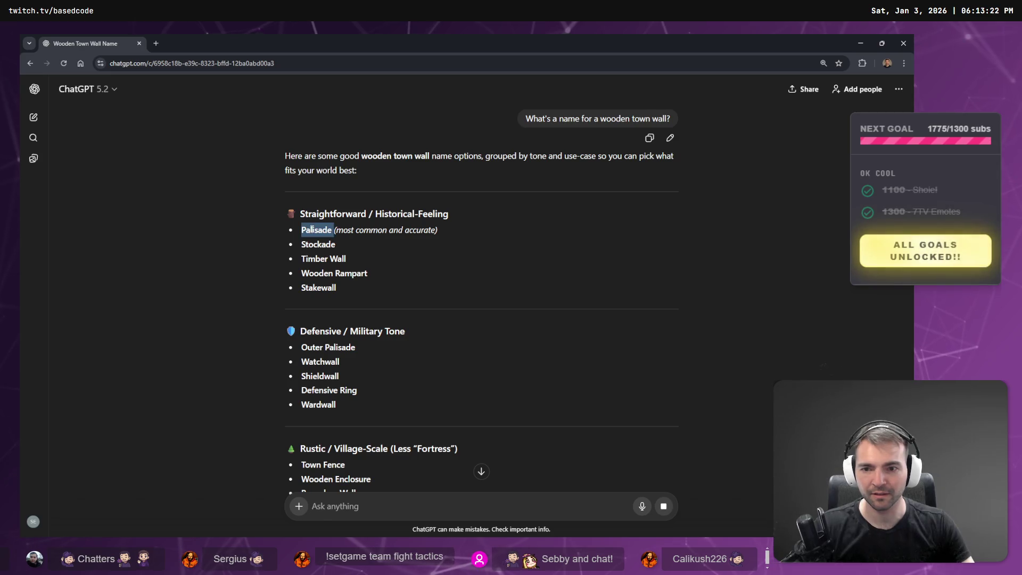
left_click(318, 246)
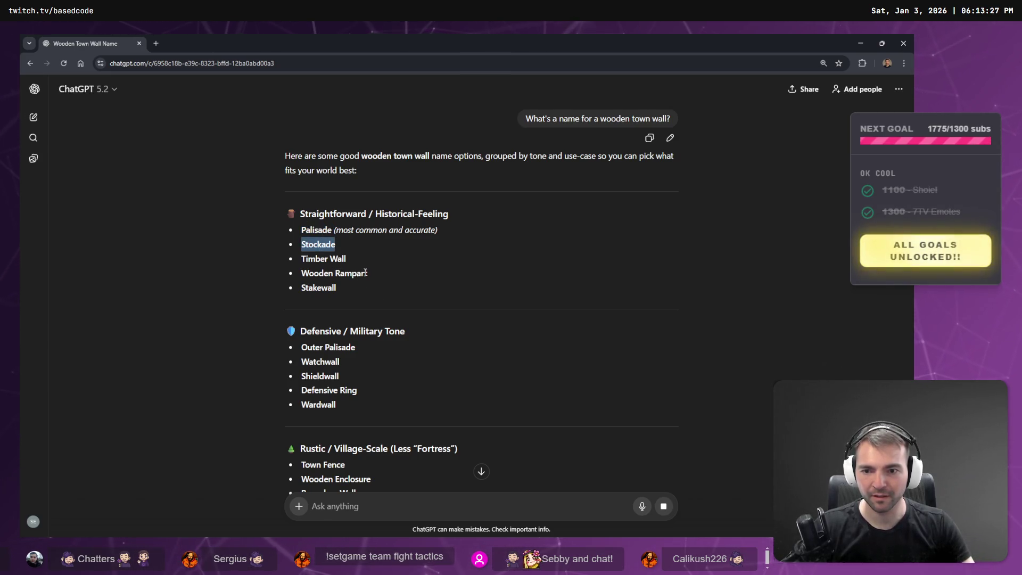
key("ctrl+c")
key("ctrl+t")
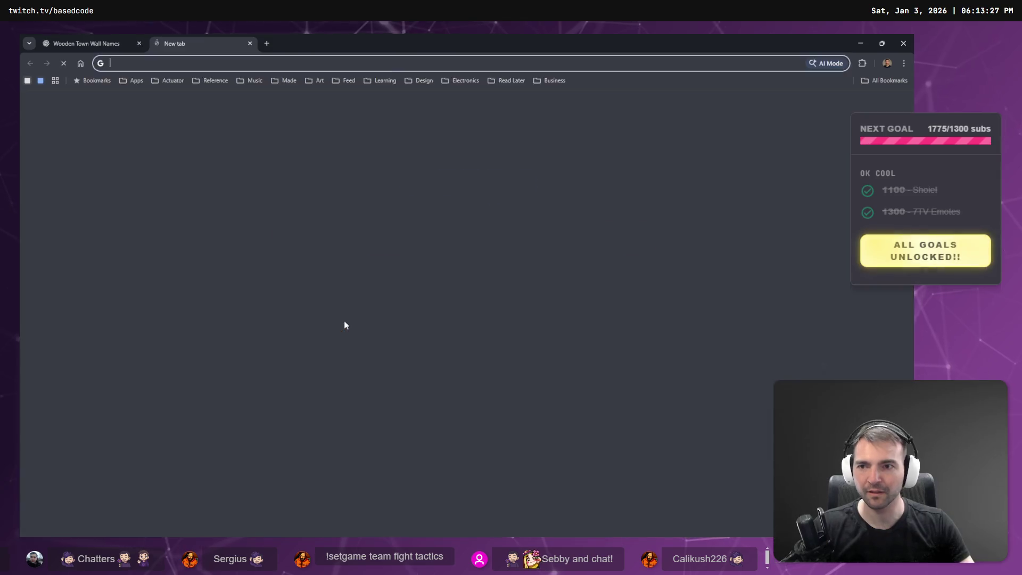
key("ctrl+v")
key("Return")
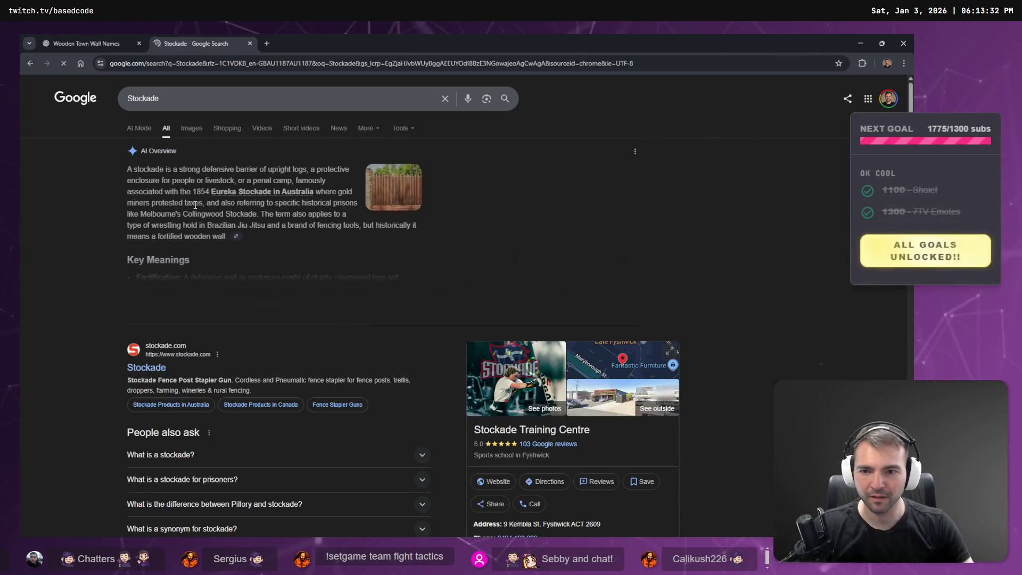
key("ctrl+w")
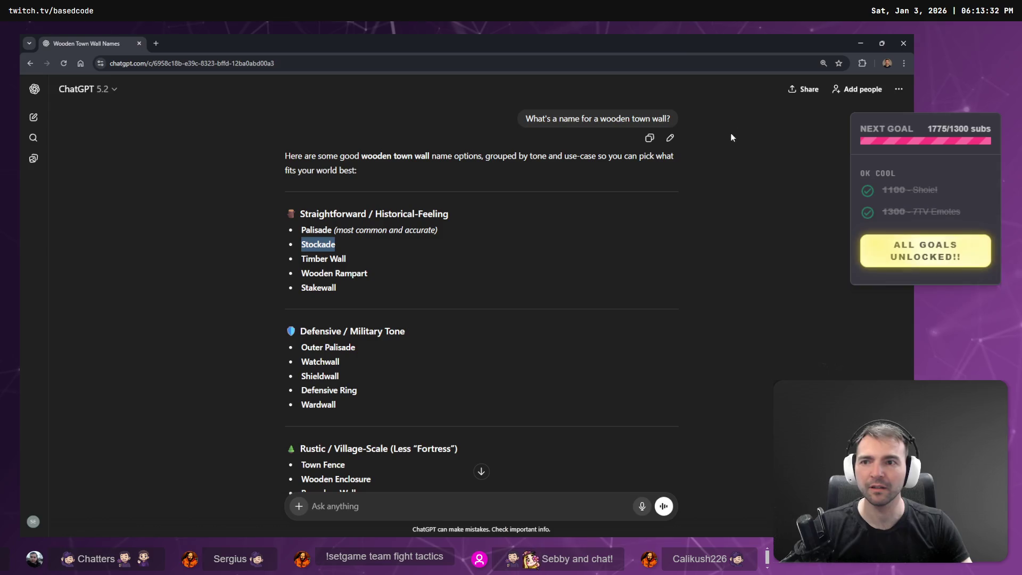
key("alt+Tab")
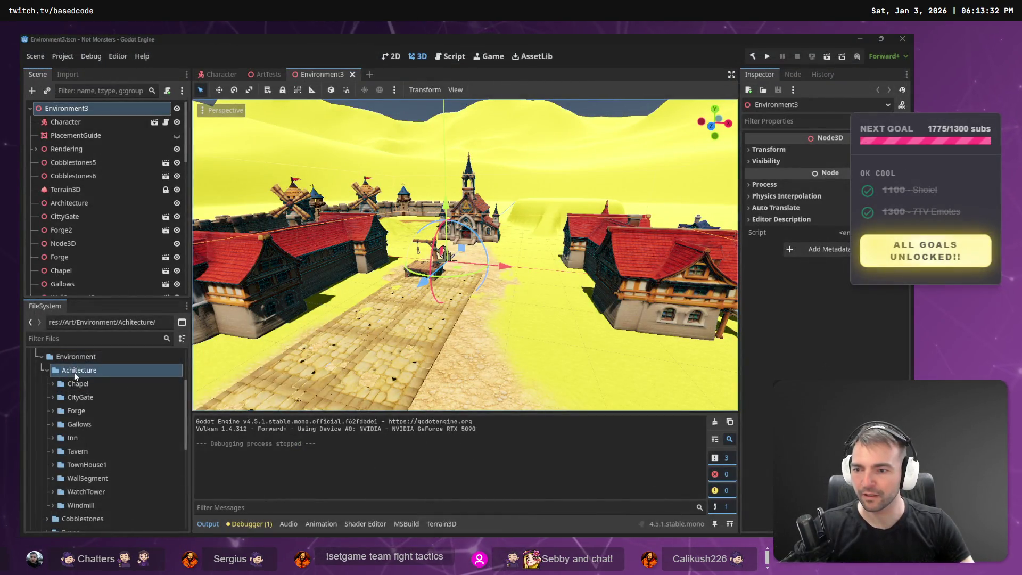
Create a new folder named Stockade inside the Achitecture folder
right_click(74, 372)
mouse_move(123, 340)
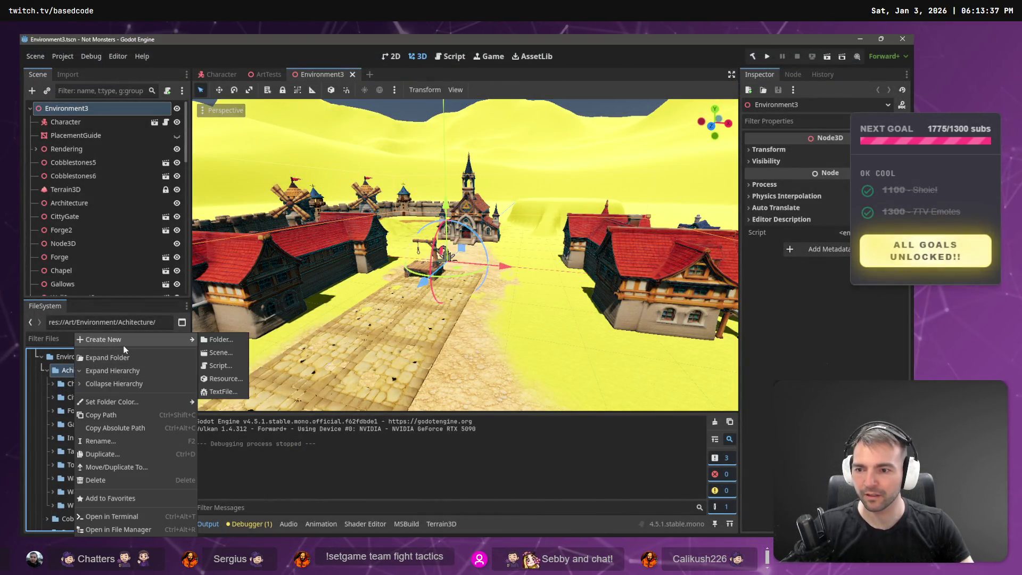
left_click(230, 339)
type("Stockade")
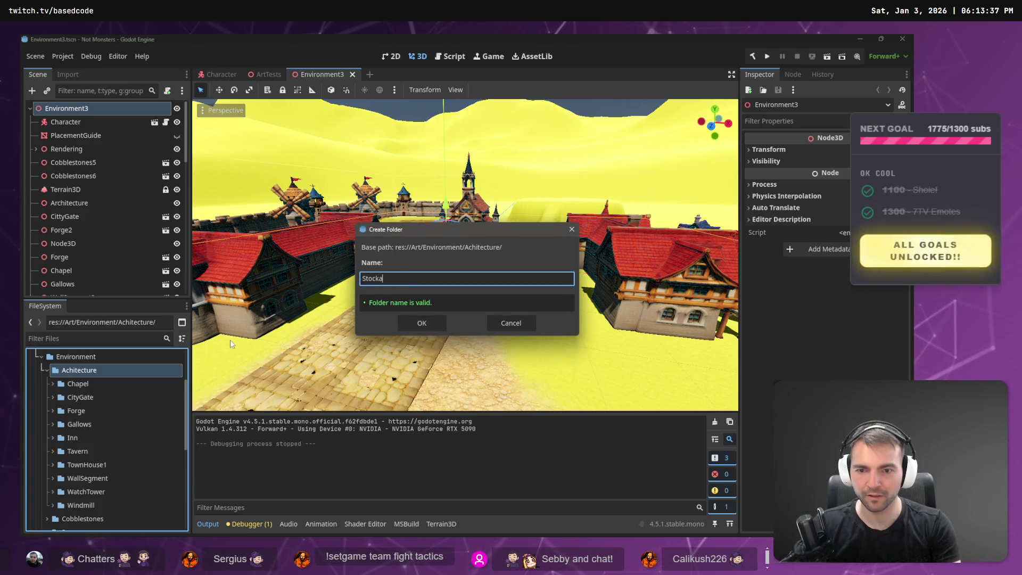
key("Return")
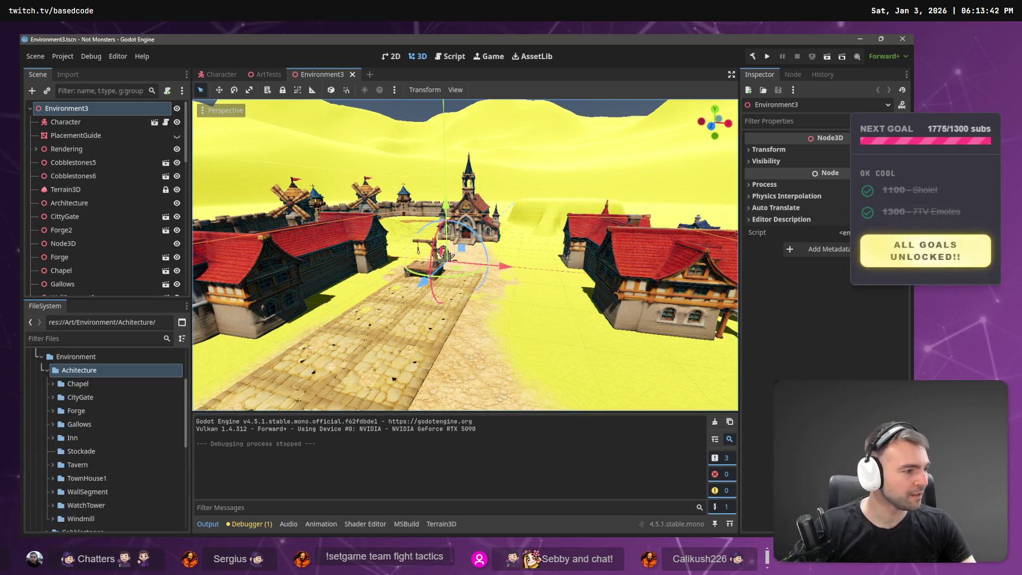
Send friend requests to members of the TFT party lobby, then return to Godot
key("alt+Tab")
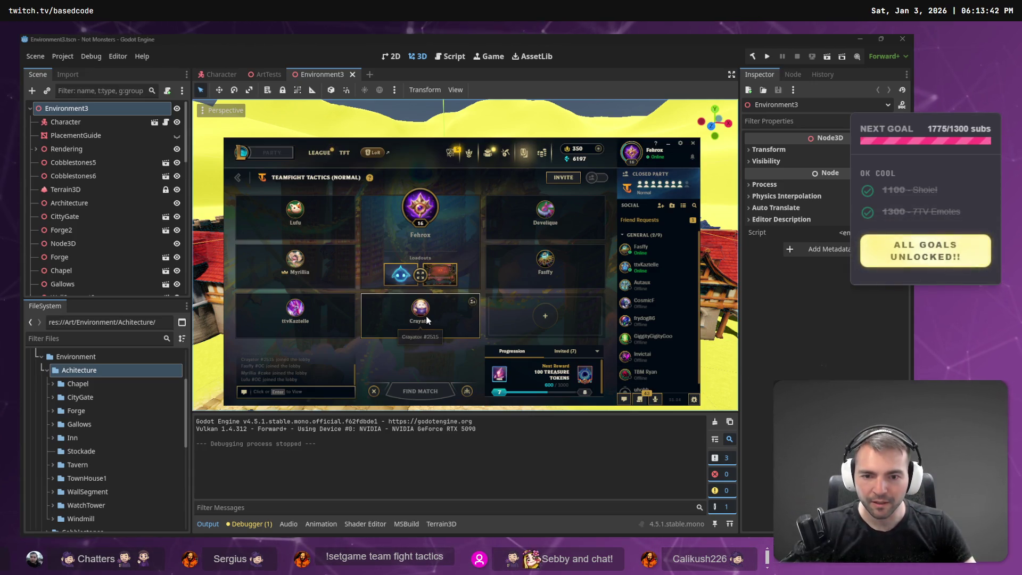
left_click(473, 303)
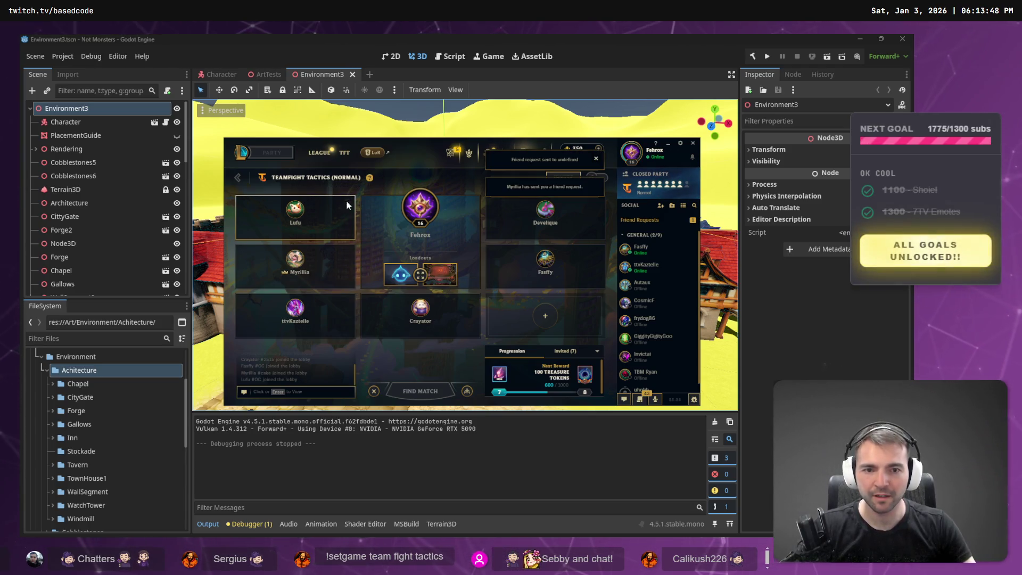
left_click(598, 203)
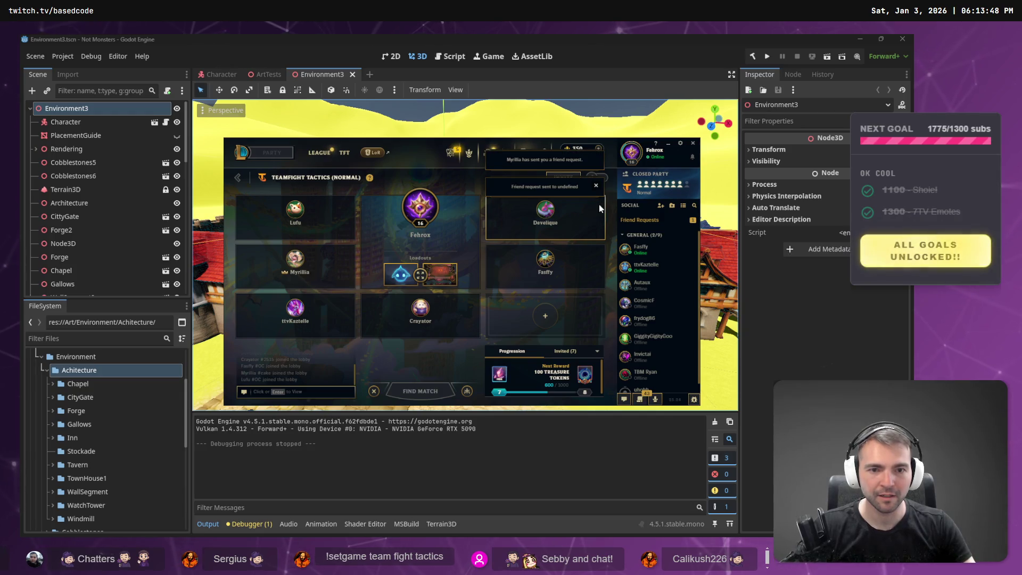
left_click(523, 267)
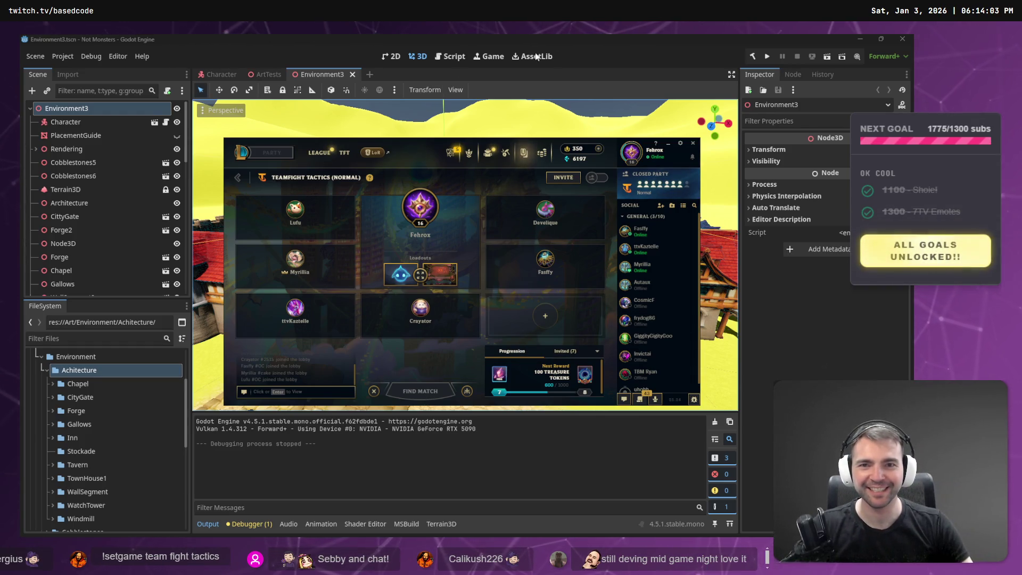
left_click(656, 122)
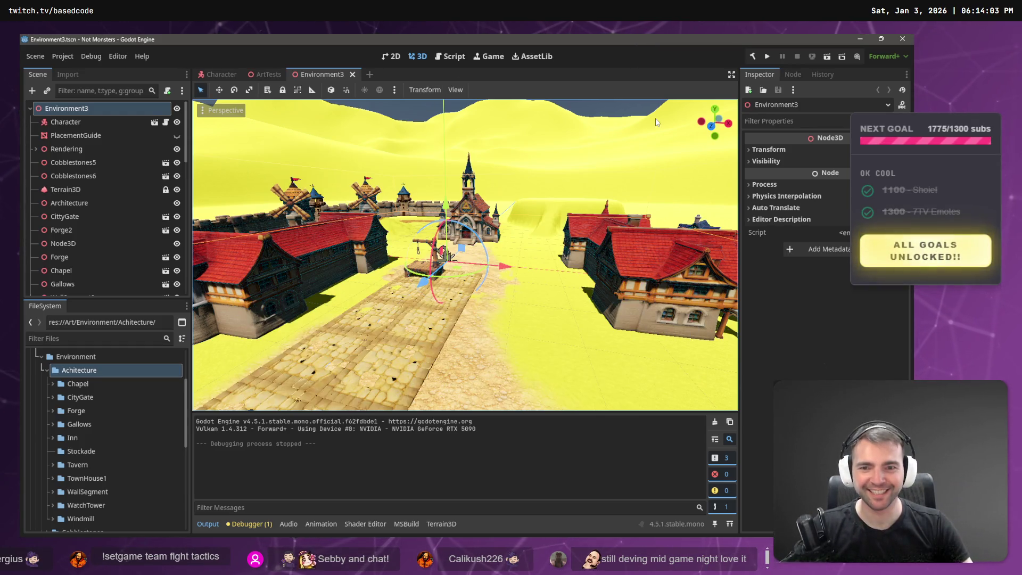
Select the new Stockade folder, orbit closer to the town square, and switch to the notes
left_click(81, 451)
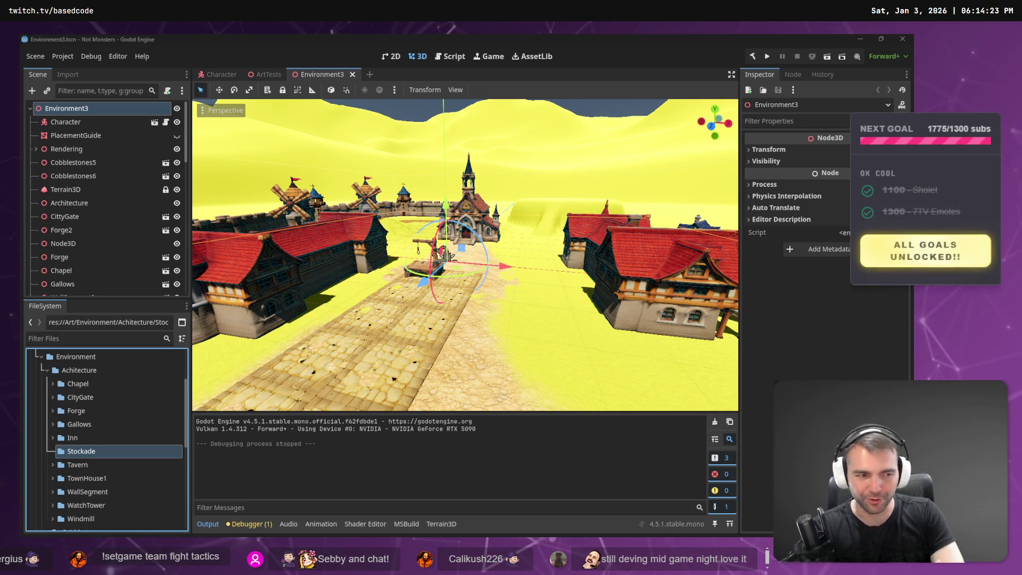
left_click(161, 335)
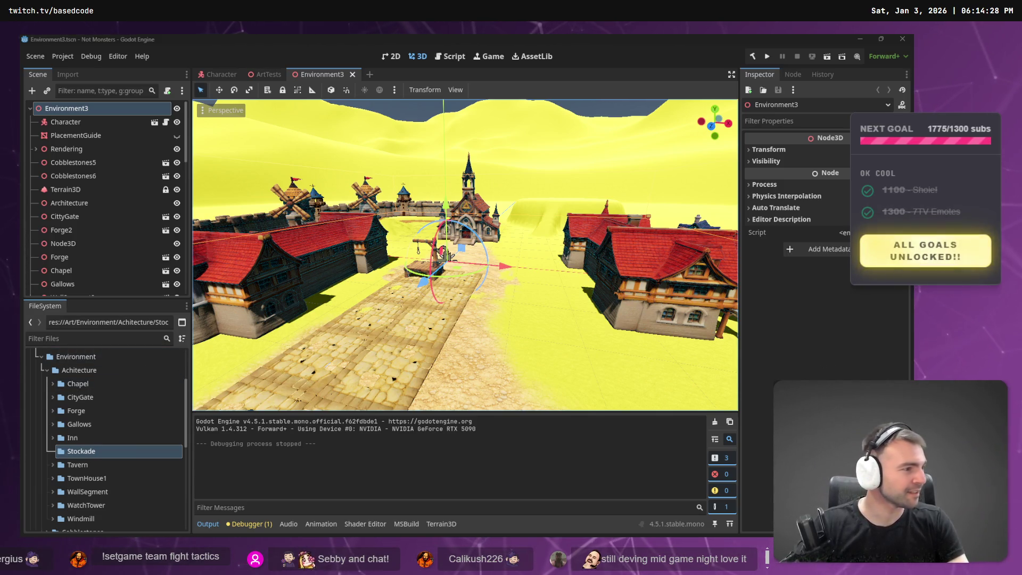
mouse_move(450, 256)
left_mouse_down()
mouse_move(534, 315)
mouse_move(459, 308)
left_mouse_up()
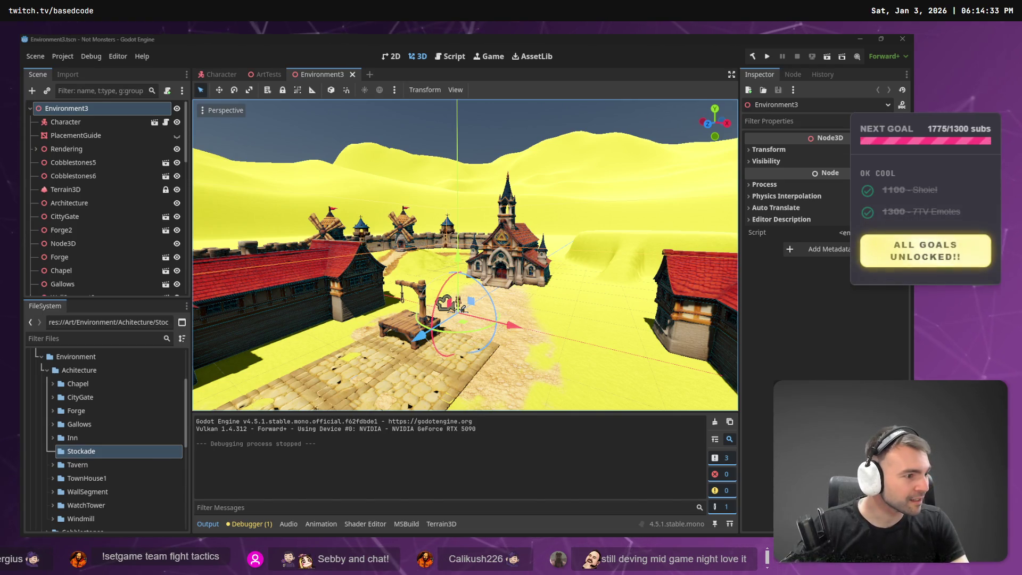
key("alt+Tab")
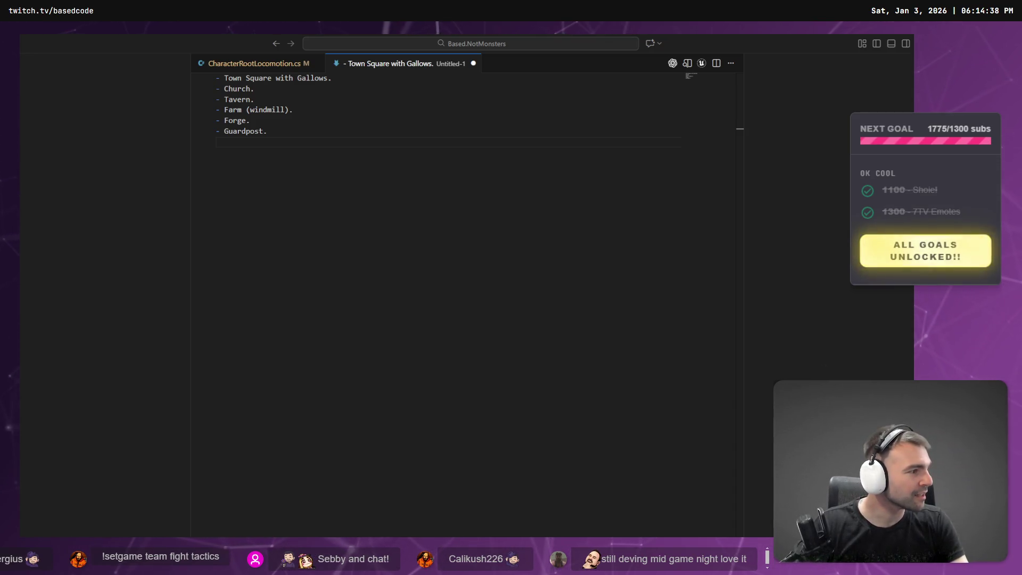
Bring the browser forward, look through the art chats, and show the recent downloads list
key("alt+Tab")
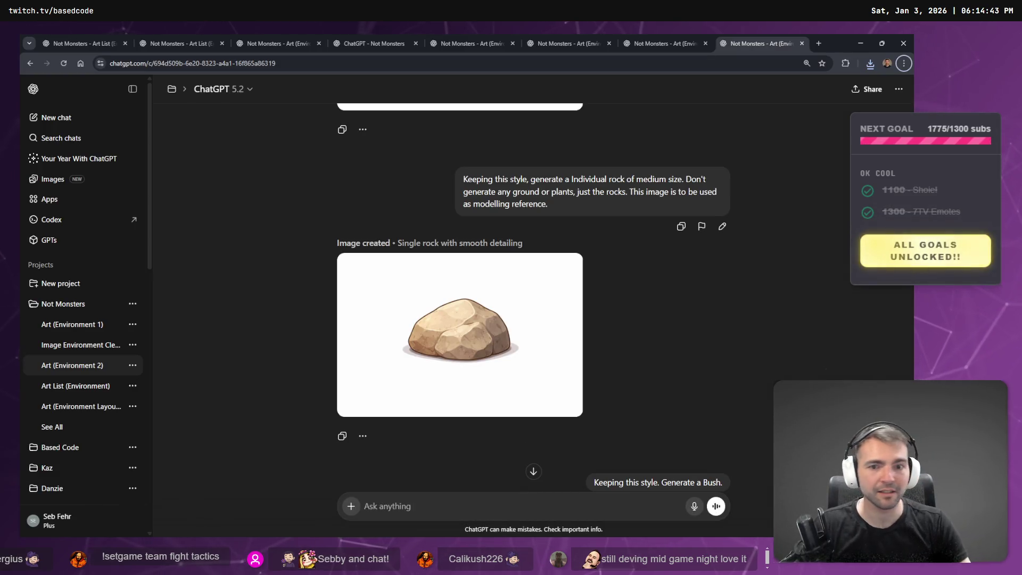
left_click(664, 43)
key("ctrl+4")
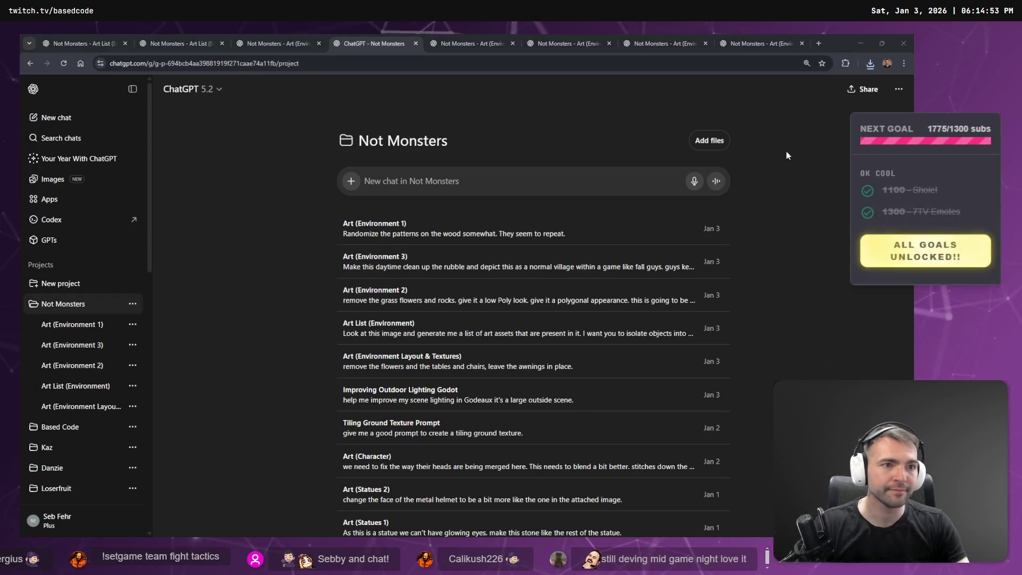
left_click(871, 63)
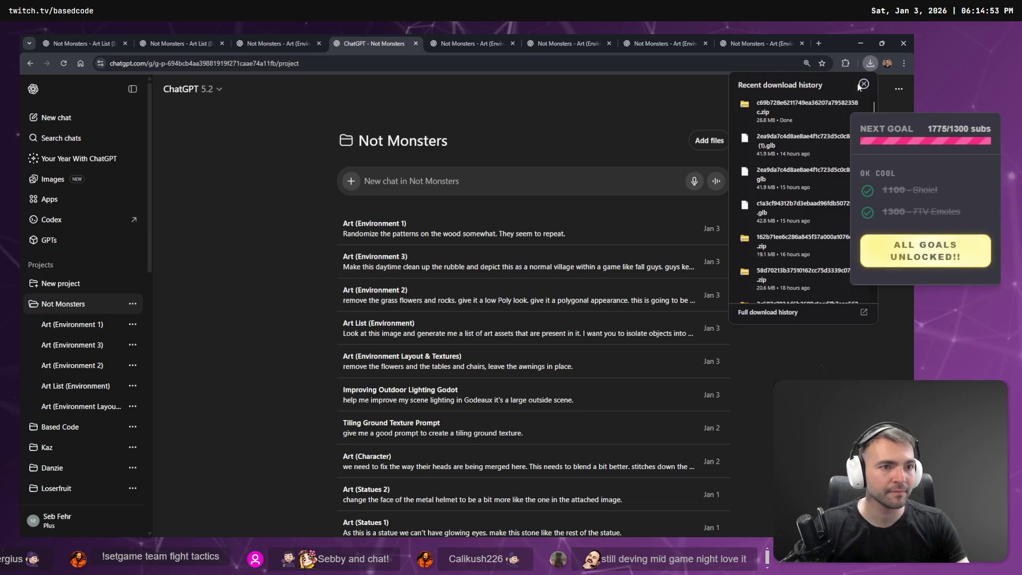
In File Explorer's _To Process folder, rename the downloaded c69b zip to Stockade.zip
key("super+e")
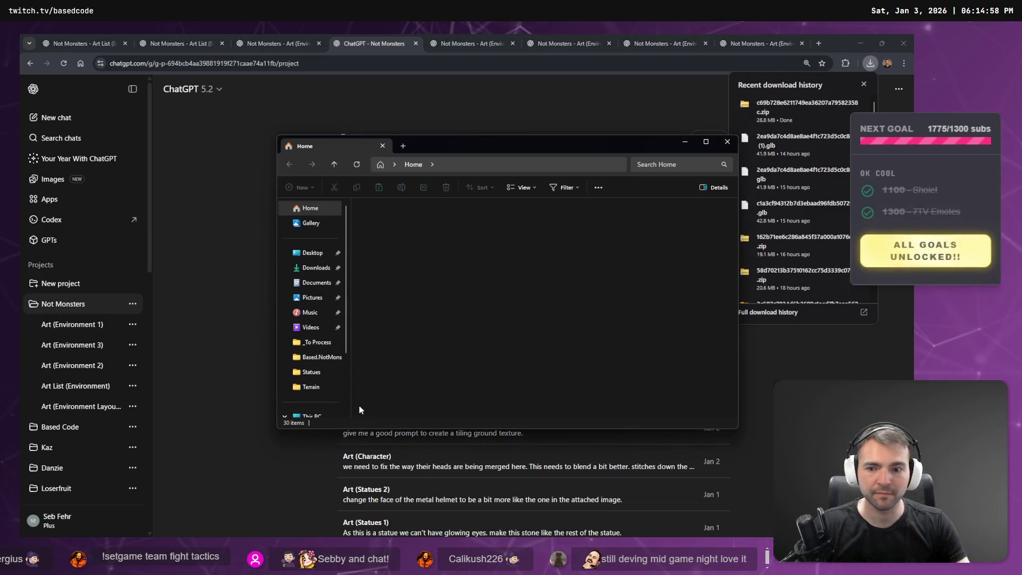
left_click(317, 342)
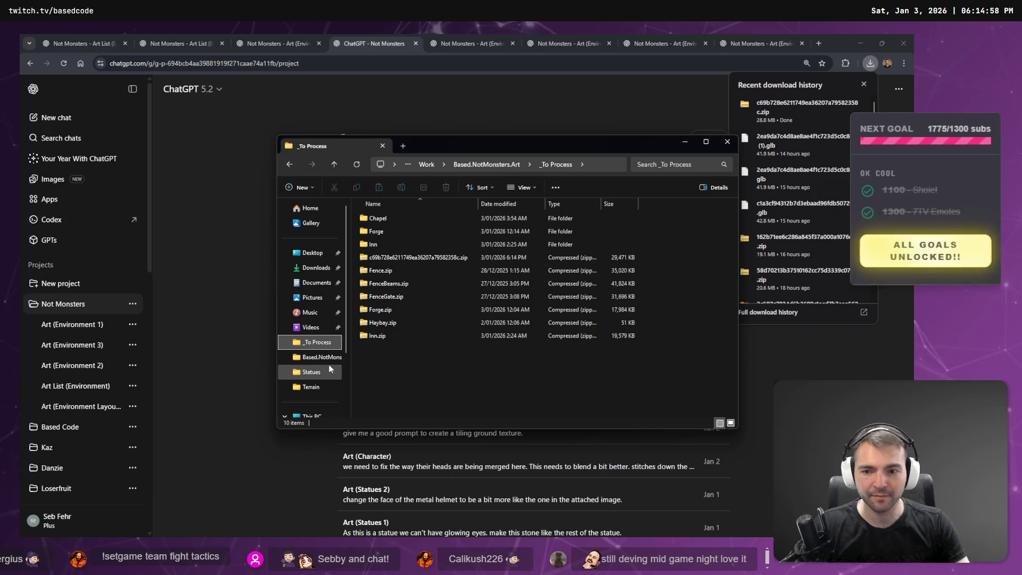
left_click(391, 253)
key("F2")
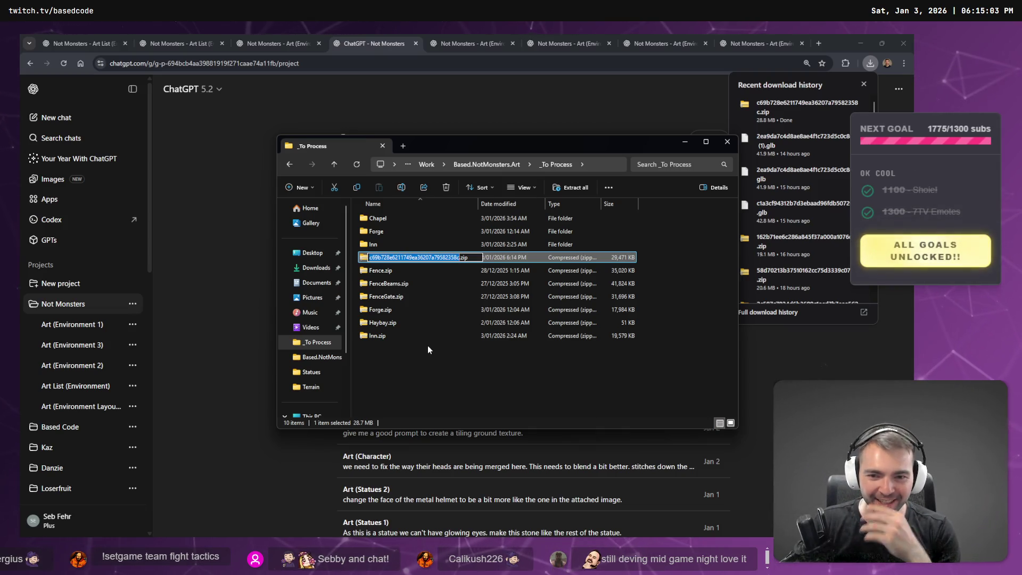
type("Stockade")
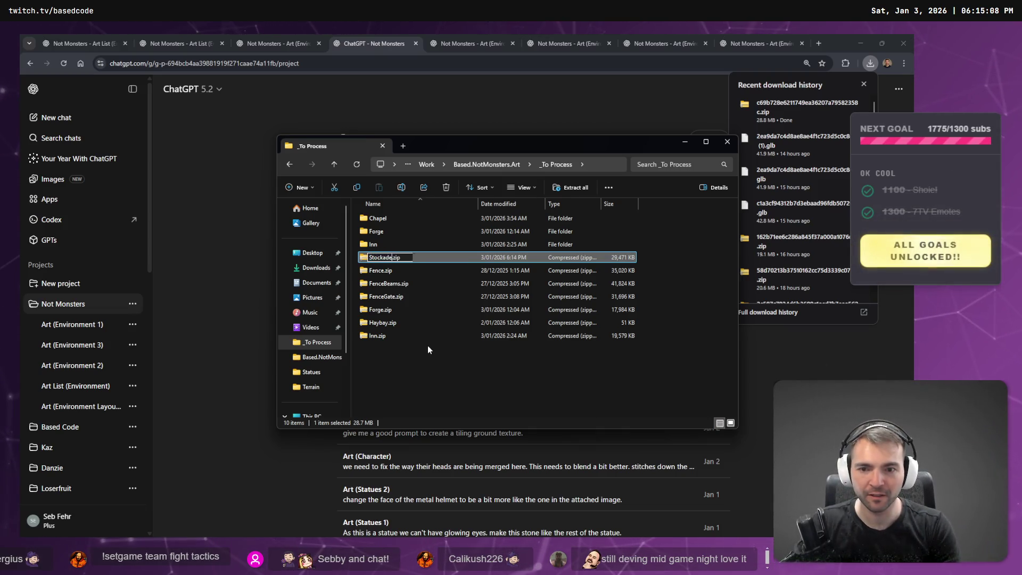
key("Return")
key("ctrl+t")
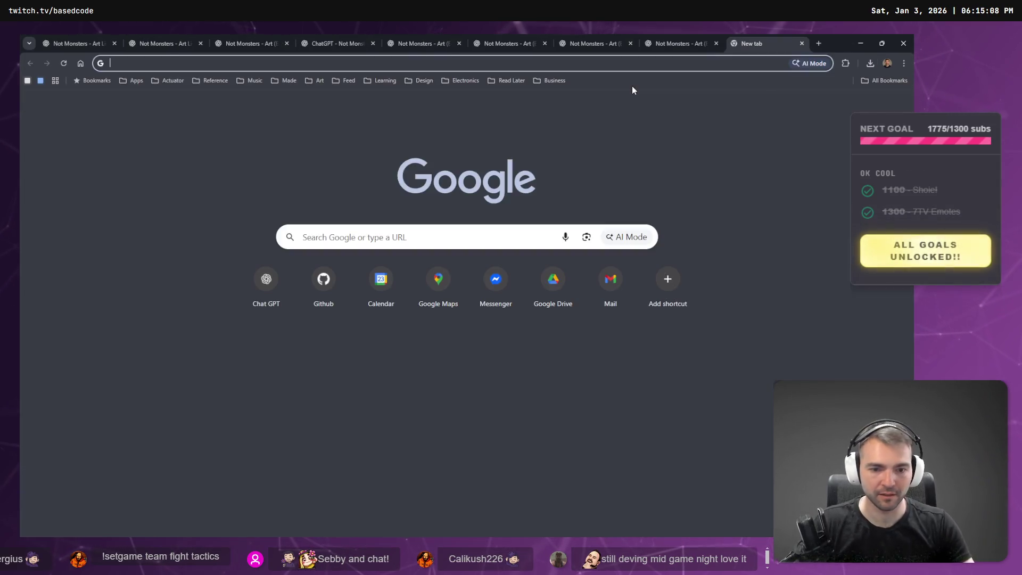
type("what is a stockade")
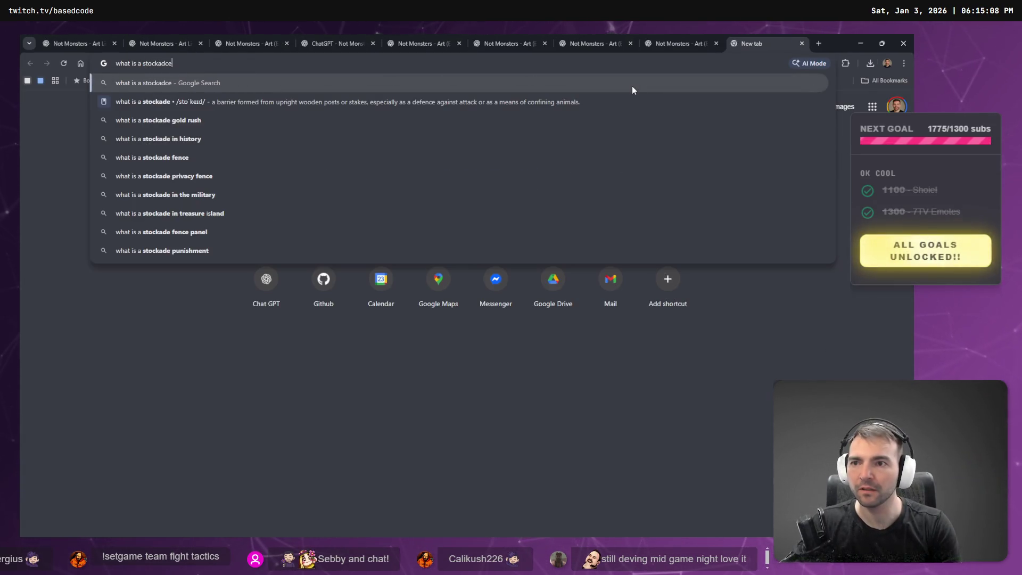
key("Return")
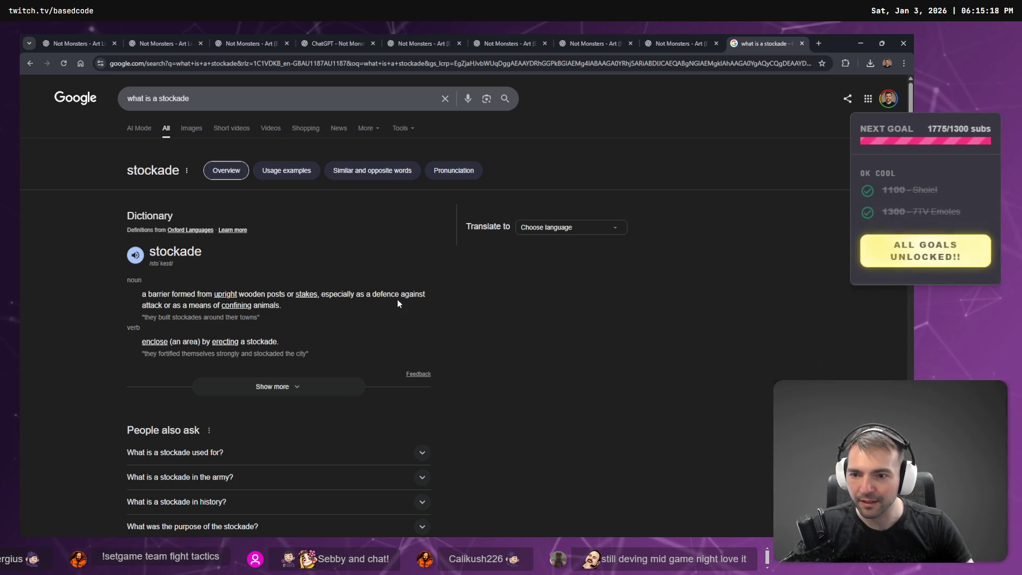
key("ctrl+w")
key("alt+Tab")
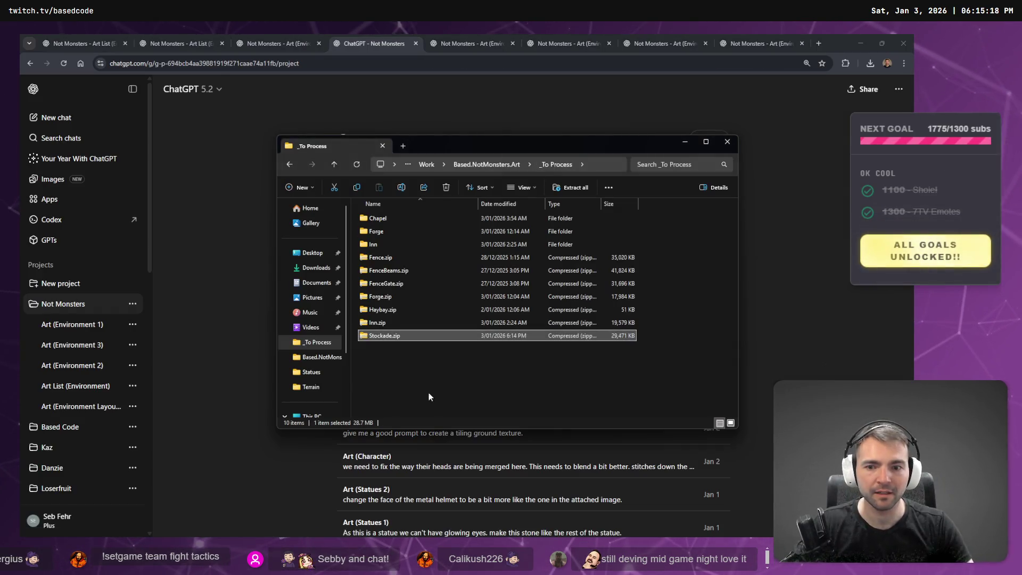
Extract Stockade.zip into its own Stockade folder
right_click(397, 338)
left_click_drag(397, 337, 404, 371)
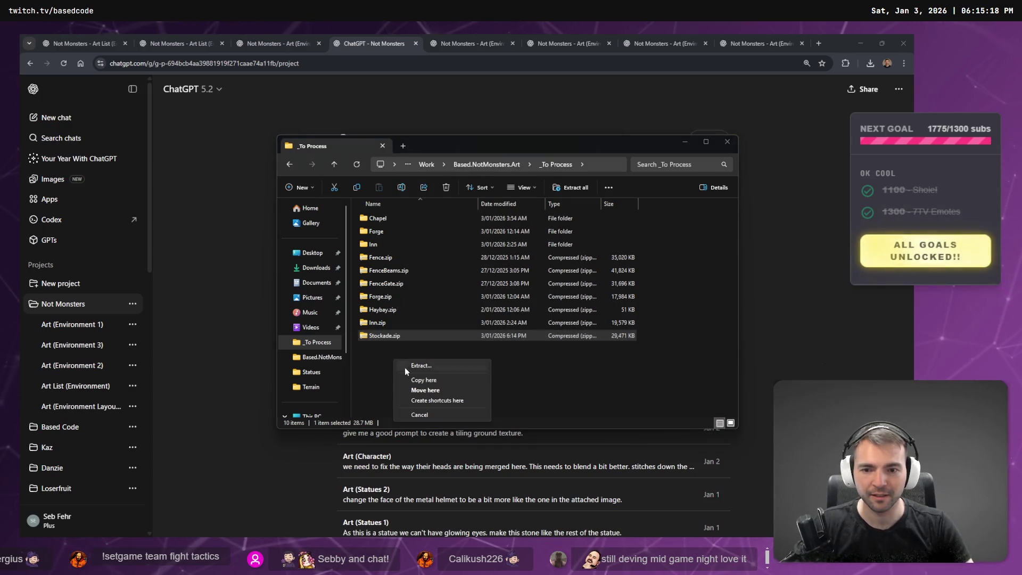
left_click(445, 367)
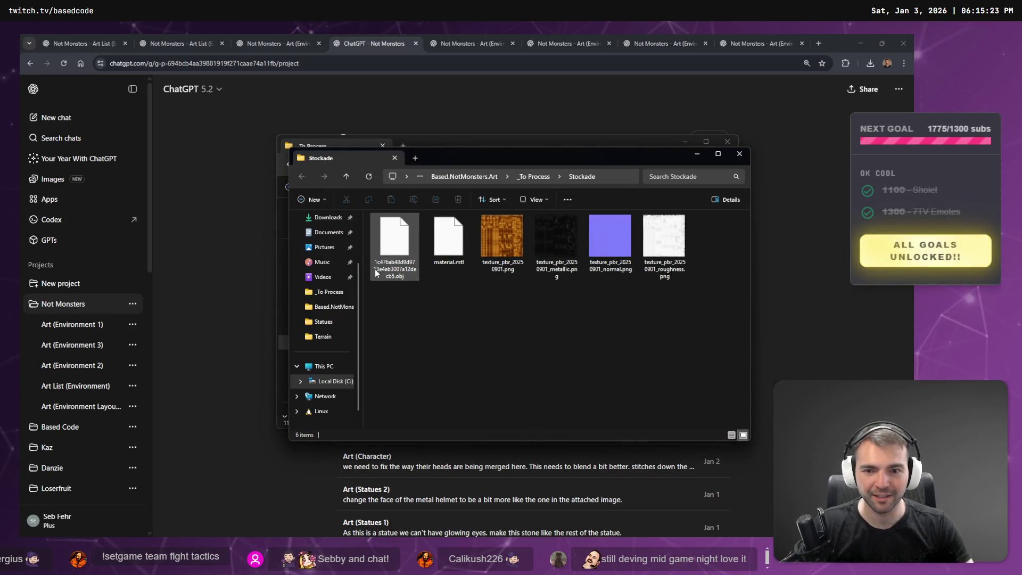
Rename the extracted model file to Stockade.obj
key("F2")
type("Stockade")
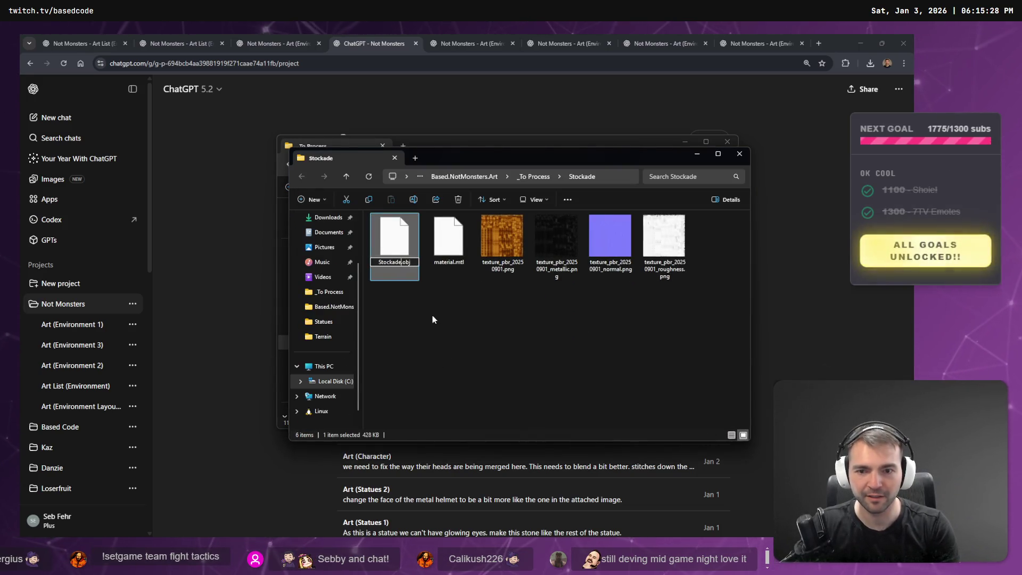
key("Return")
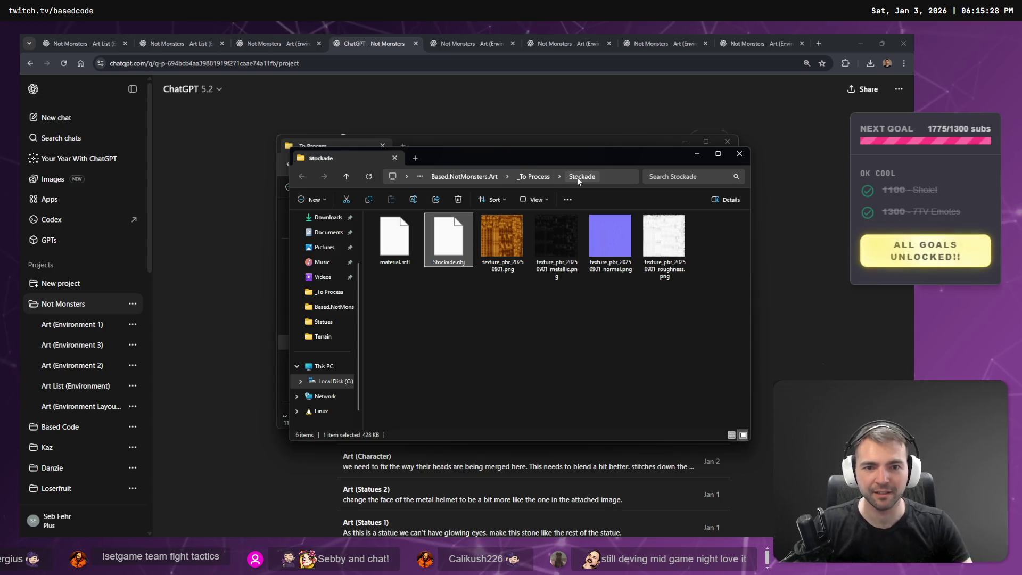
mouse_move(577, 178)
left_mouse_down()
mouse_move(559, 206)
mouse_move(230, 300)
mouse_move(80, 390)
mouse_move(84, 445)
left_mouse_up()
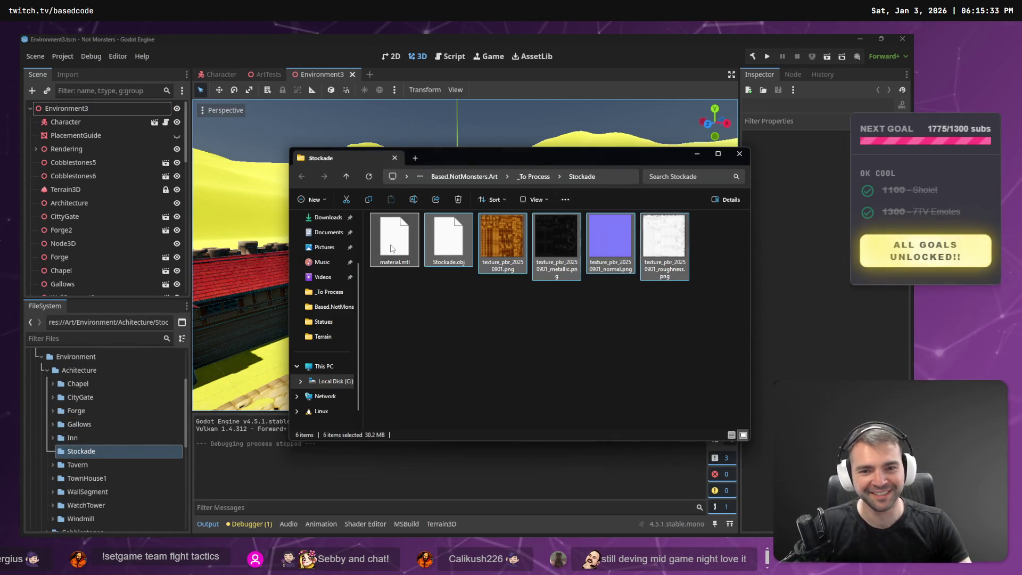
Drag all six extracted Stockade files into the project's Stockade folder in Godot
key("ctrl+a")
mouse_move(395, 240)
left_mouse_down()
mouse_move(89, 430)
mouse_move(85, 452)
left_mouse_up()
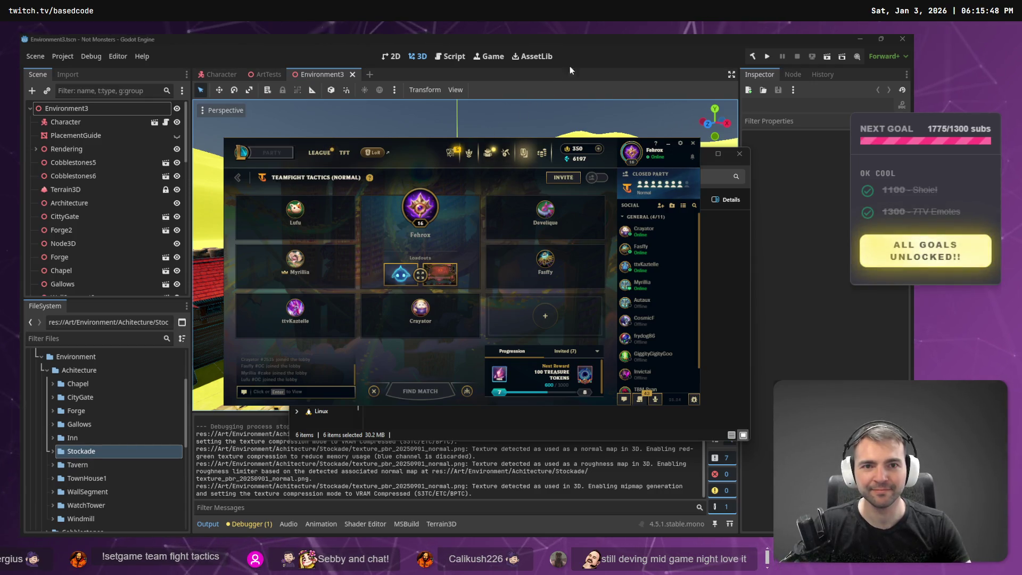
left_click(591, 58)
Fly past the gallows to the red-roofed building, then open ArtTests and expand the Stockade folder
key("w")
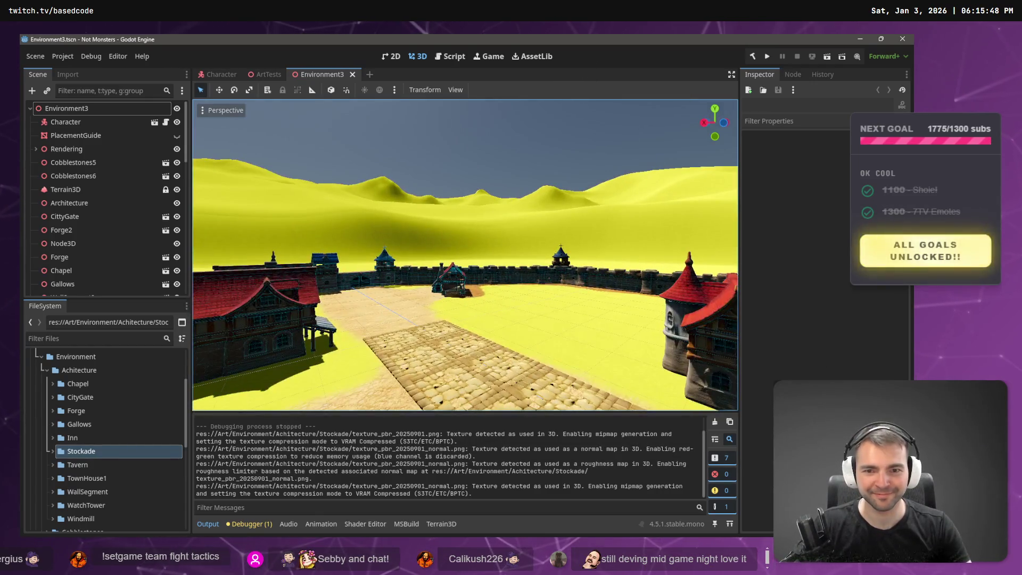
key("s")
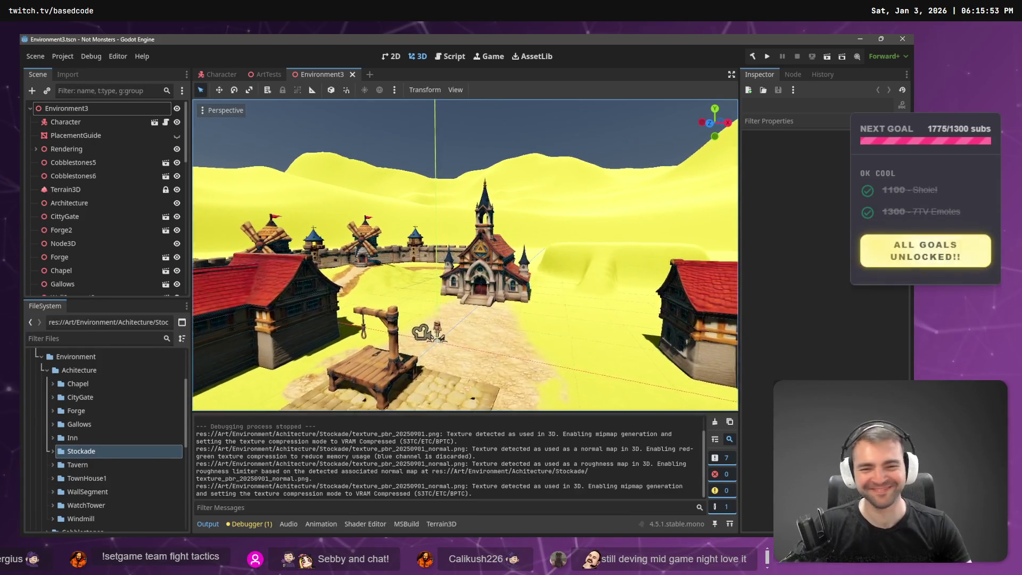
key("w")
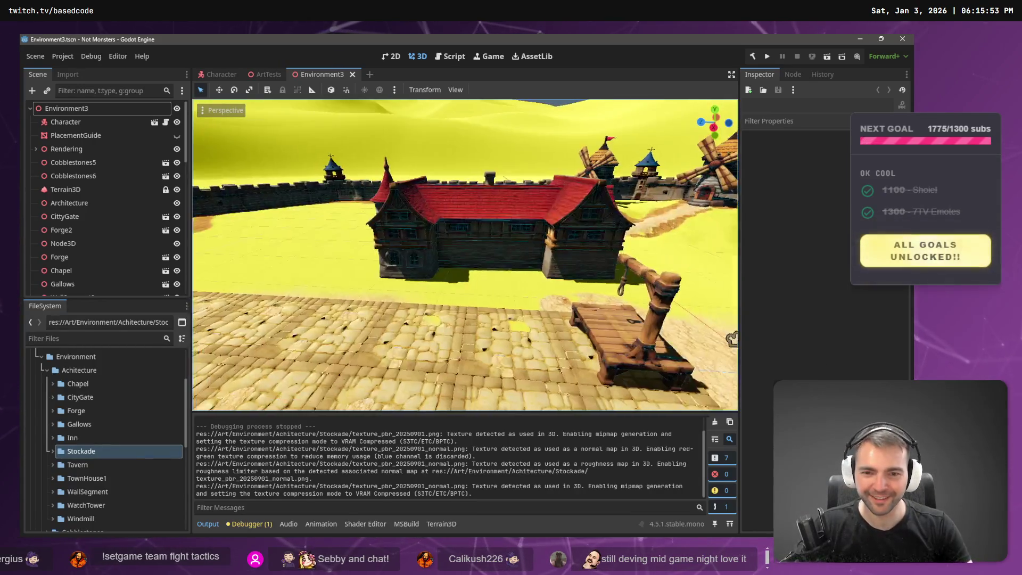
key("a")
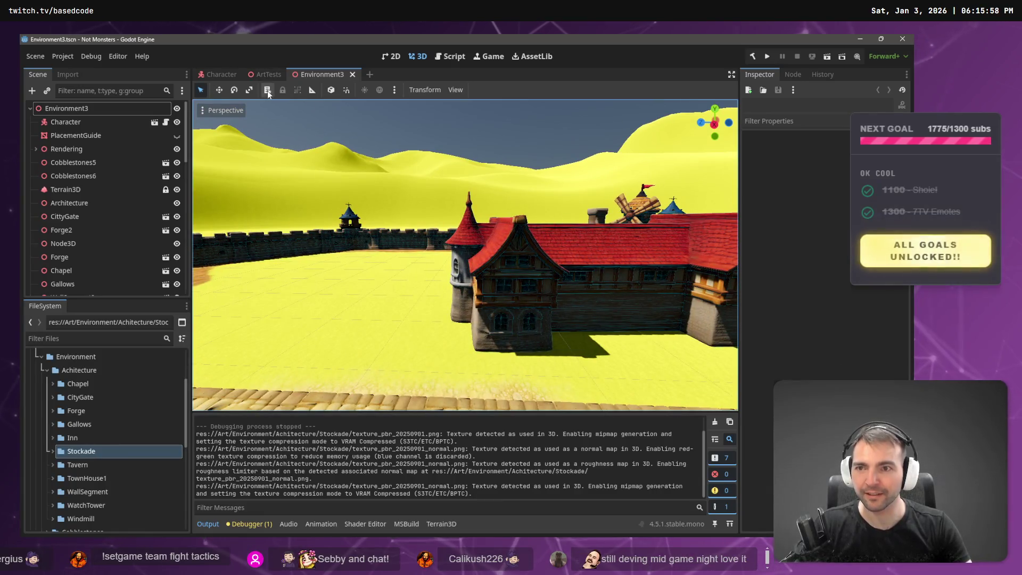
left_click(266, 74)
double_click(101, 451)
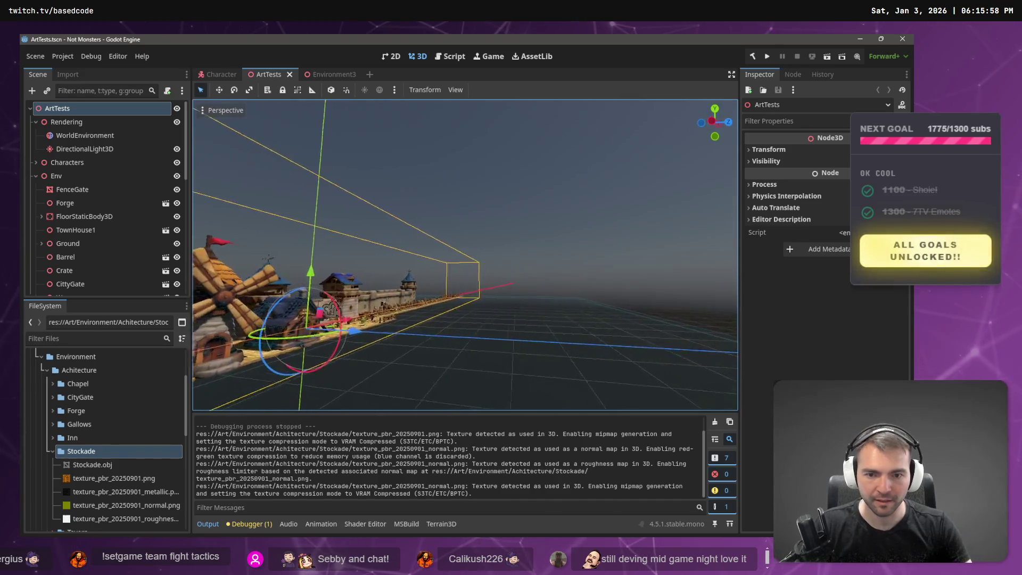
Frame the castle wall and tower, then select the imported Stockade.obj mesh
key("w")
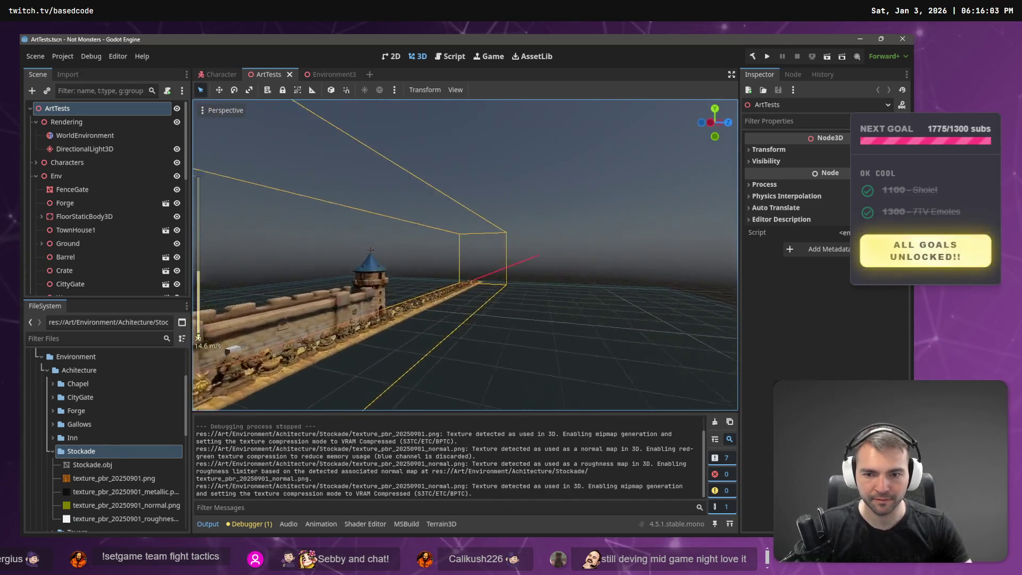
key("f")
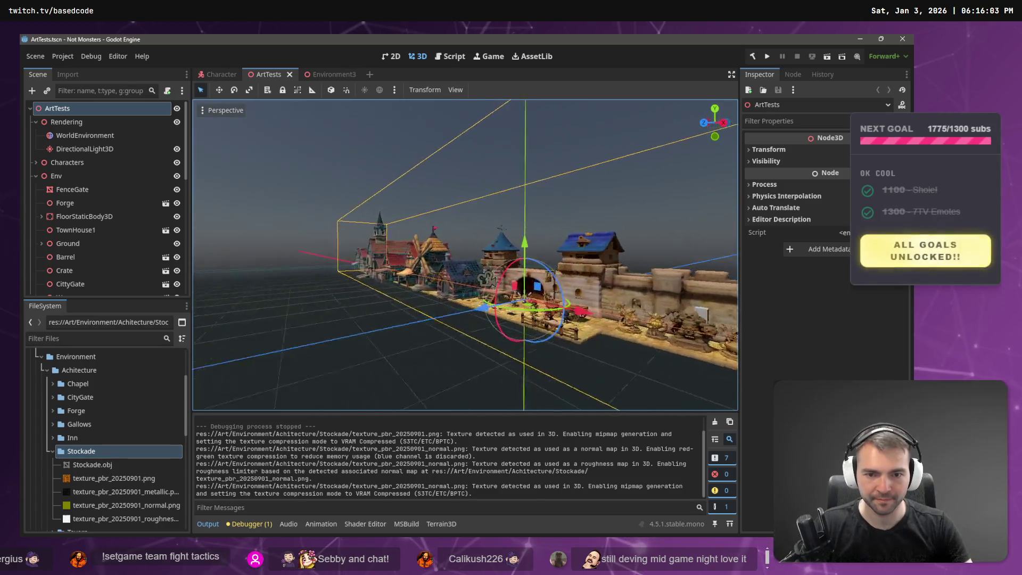
key("w")
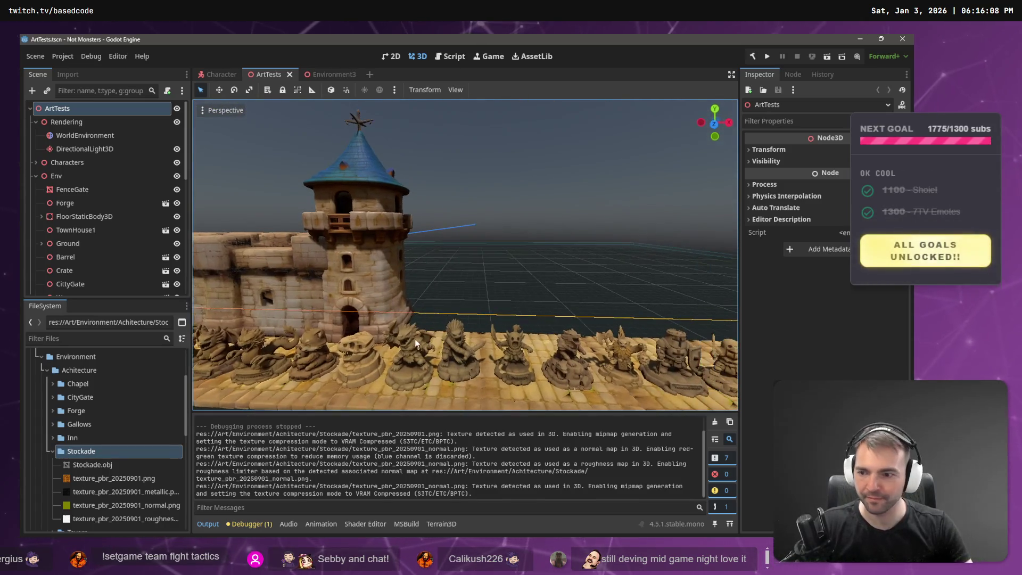
left_click(98, 465)
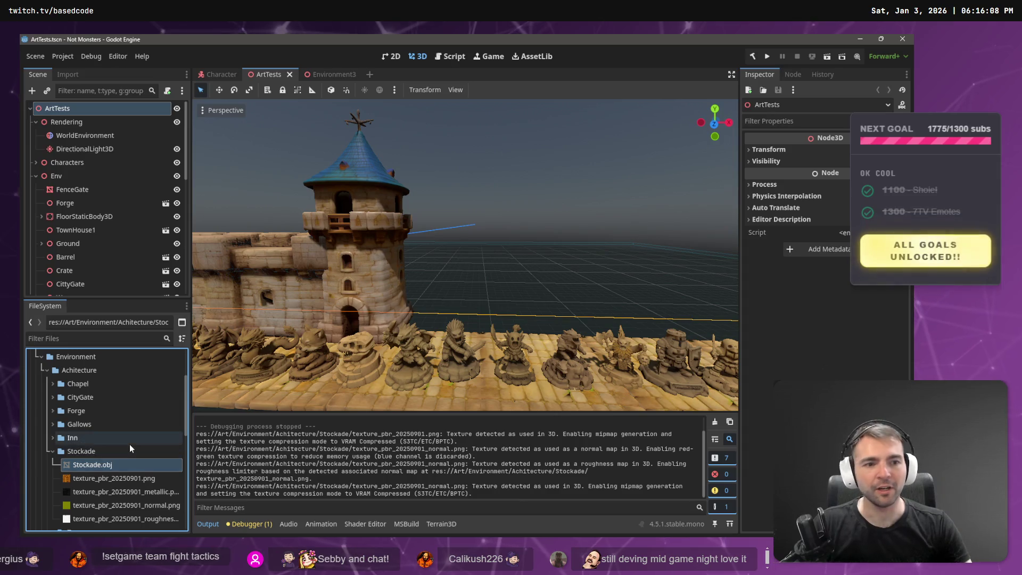
right_click(86, 452)
left_click(77, 467)
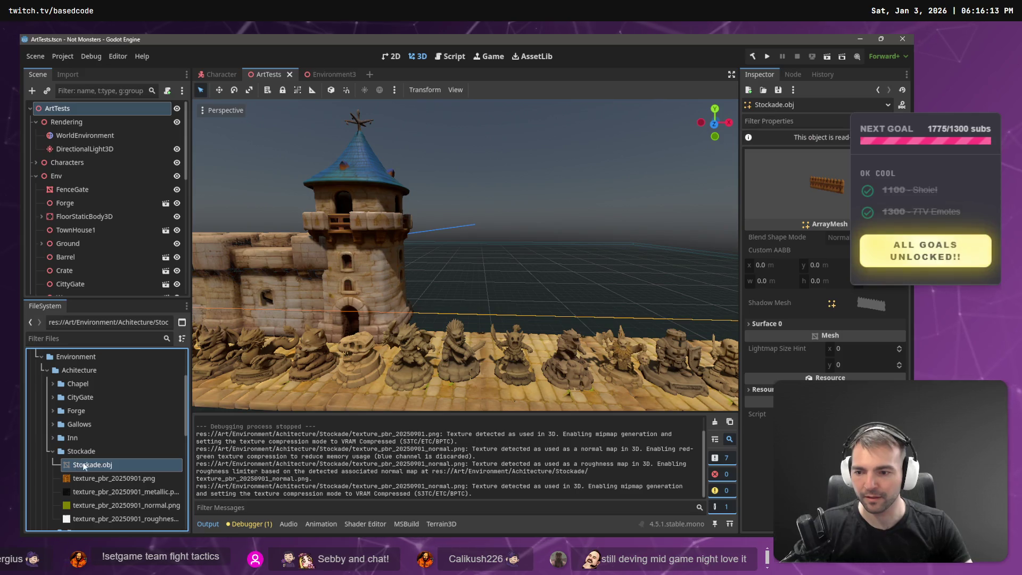
Check Stockade.obj's file actions, orbit around the tower, and switch to the whiteboard
right_click(84, 463)
left_click(124, 310)
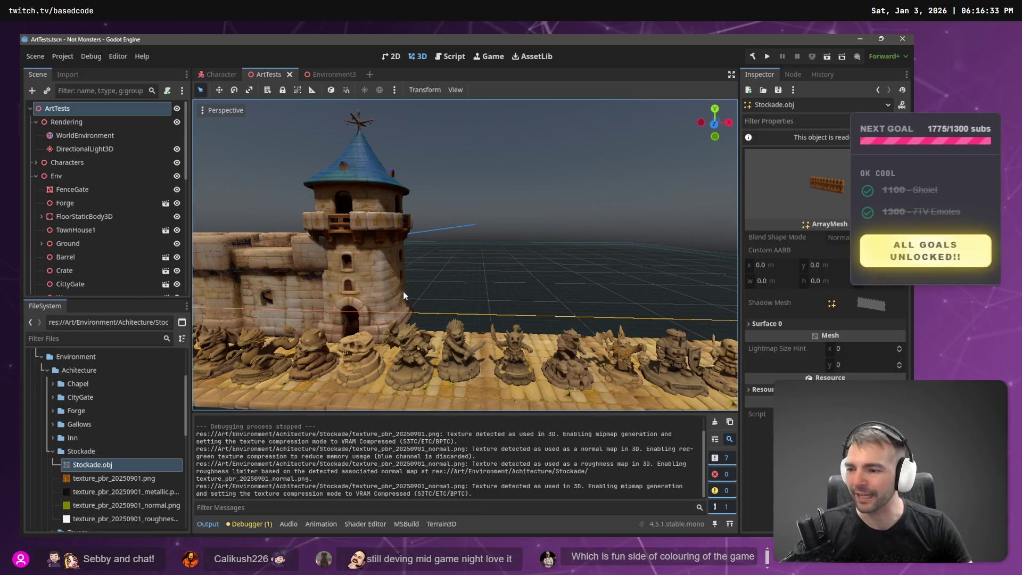
left_click_drag(461, 293, 482, 284)
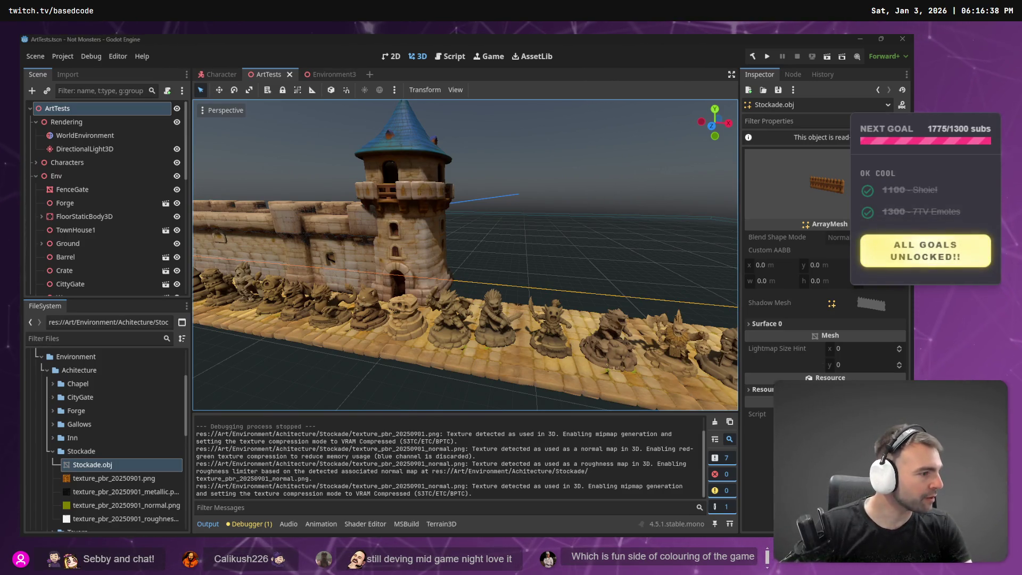
key("alt+Tab")
Zoom around the Town Layout concept maps, then switch back through File Explorer to Godot
scroll(398, 241, "down", 10)
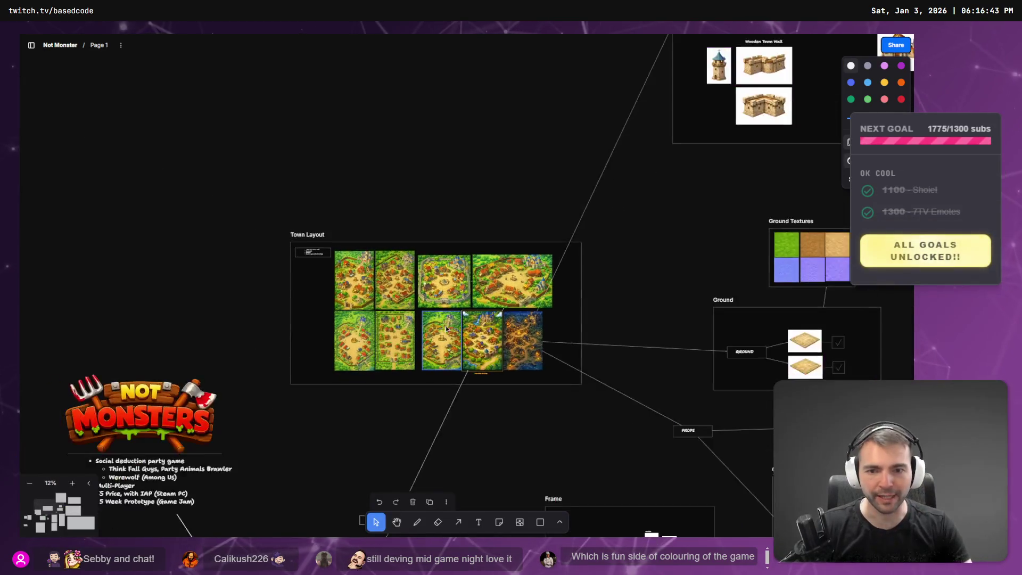
scroll(375, 352, "up", 10)
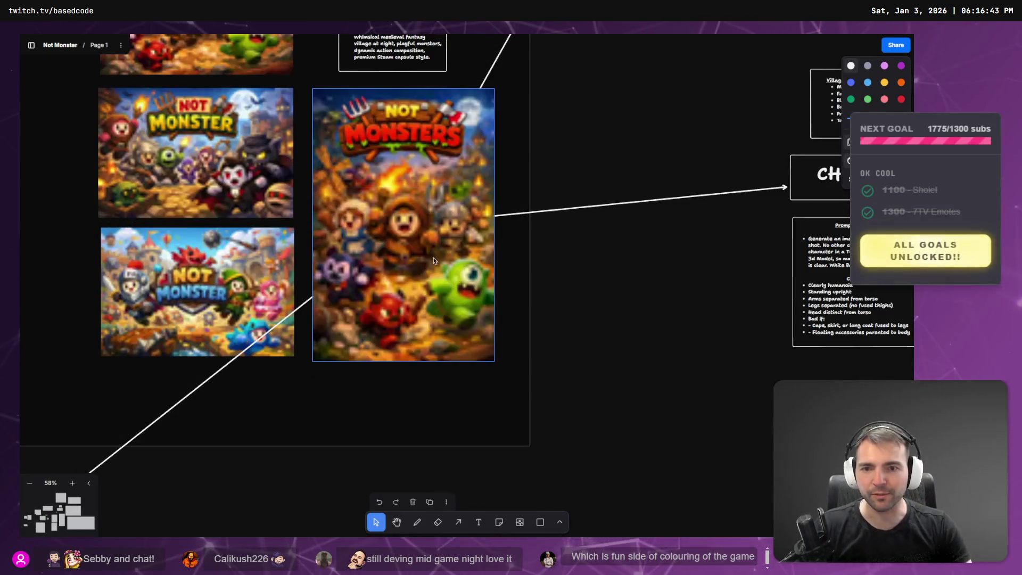
scroll(446, 288, "up", 15)
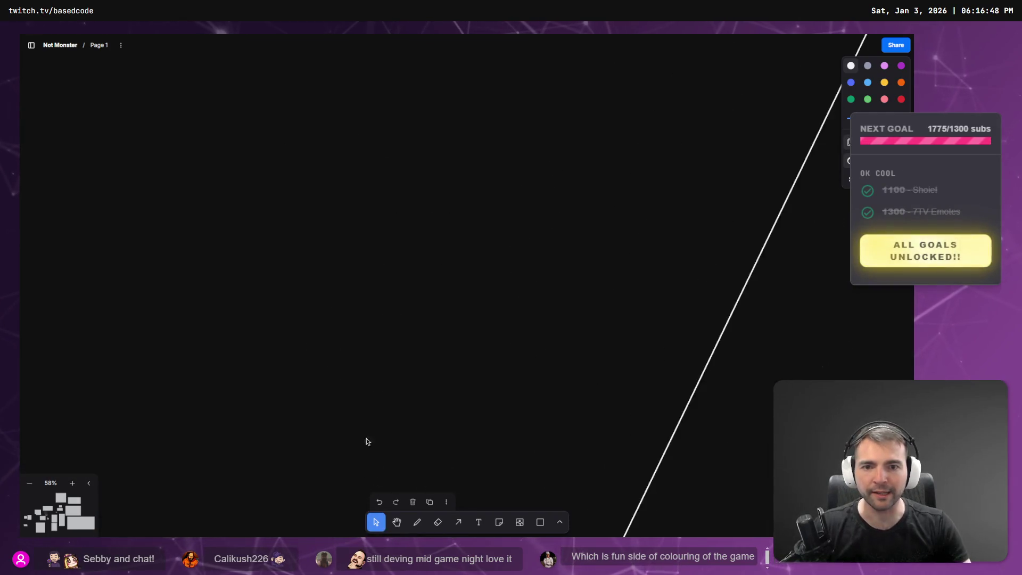
scroll(387, 286, "down", 5)
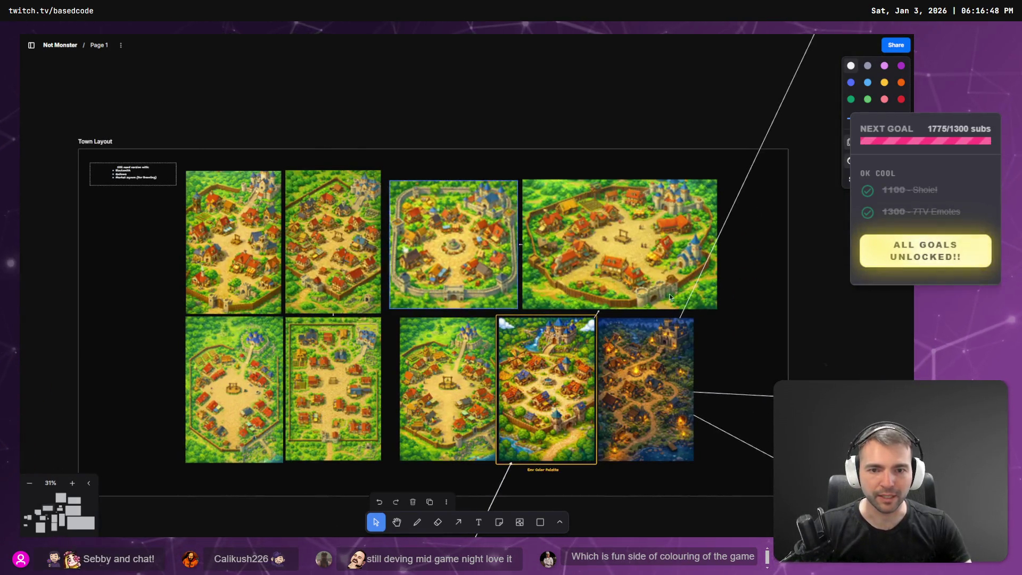
scroll(665, 413, "up", 8)
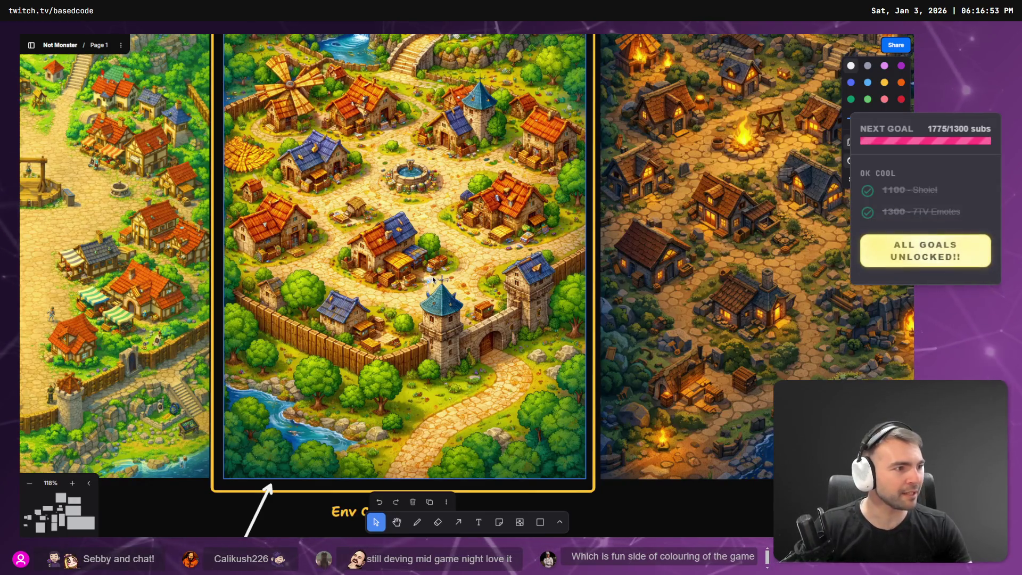
key("alt+Tab")
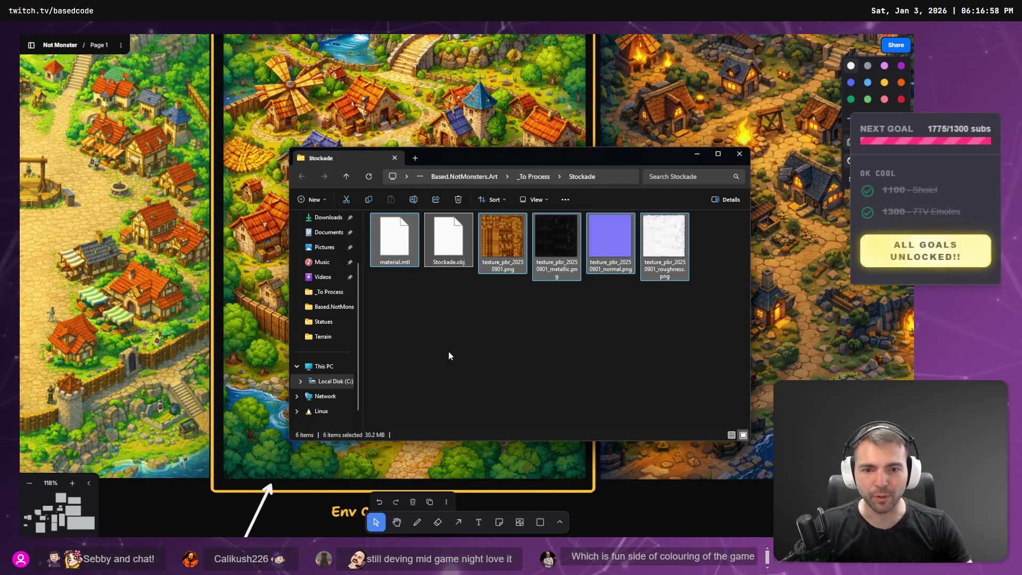
key("alt+Tab")
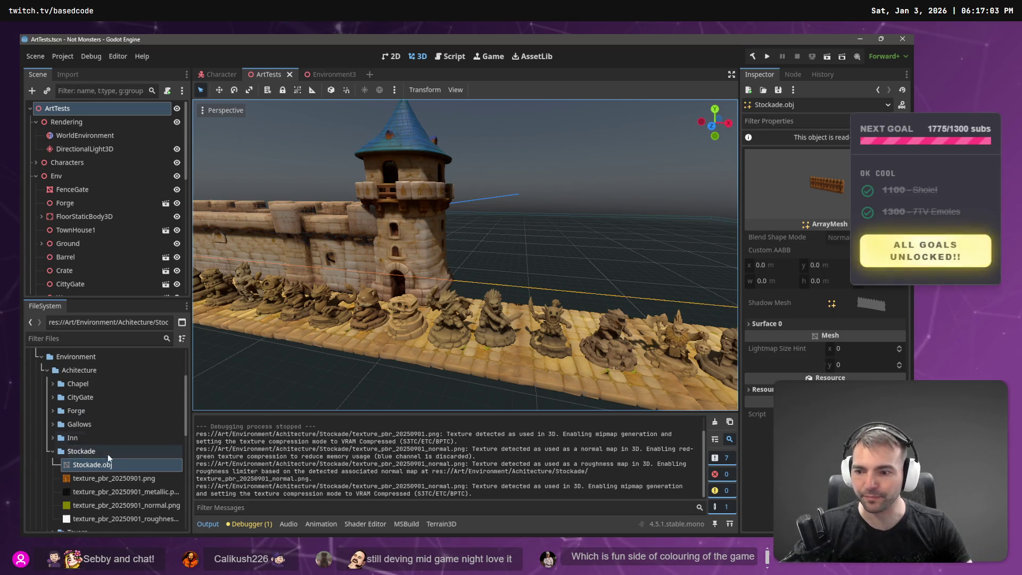
Drop Stockade.obj into the scene and reimport it with mesh scale 10, 10, 10
left_click_drag(101, 465, 485, 315)
left_click_drag(516, 345, 511, 348)
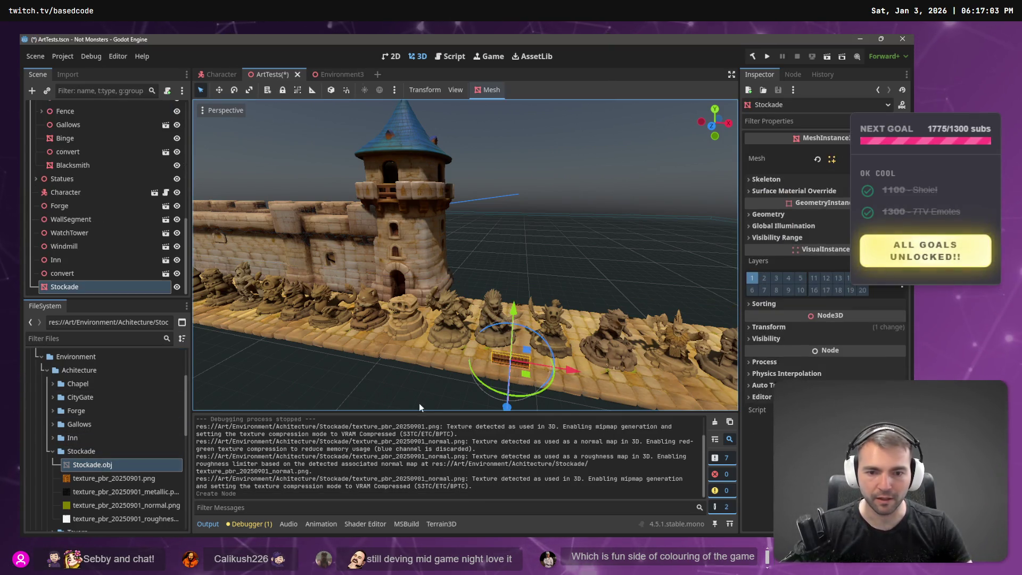
left_click(68, 74)
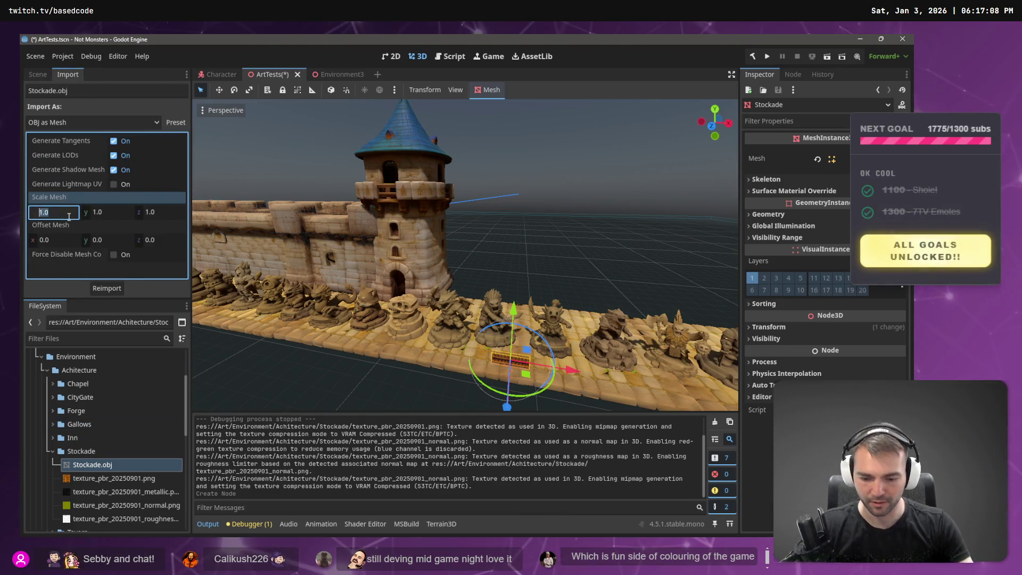
key("Tab")
type("1.5")
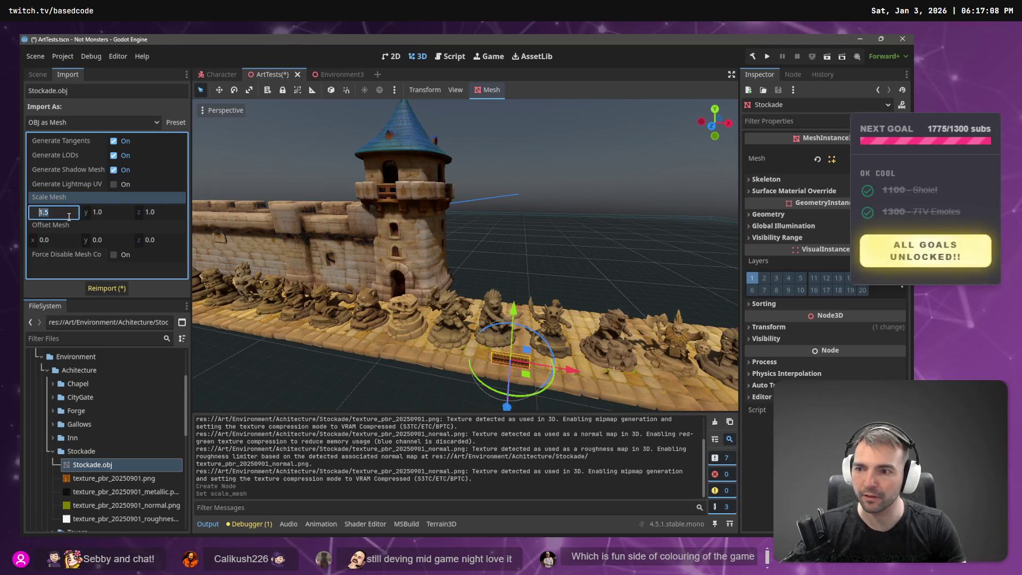
key("Tab")
type("1.5")
key("shift+Tab")
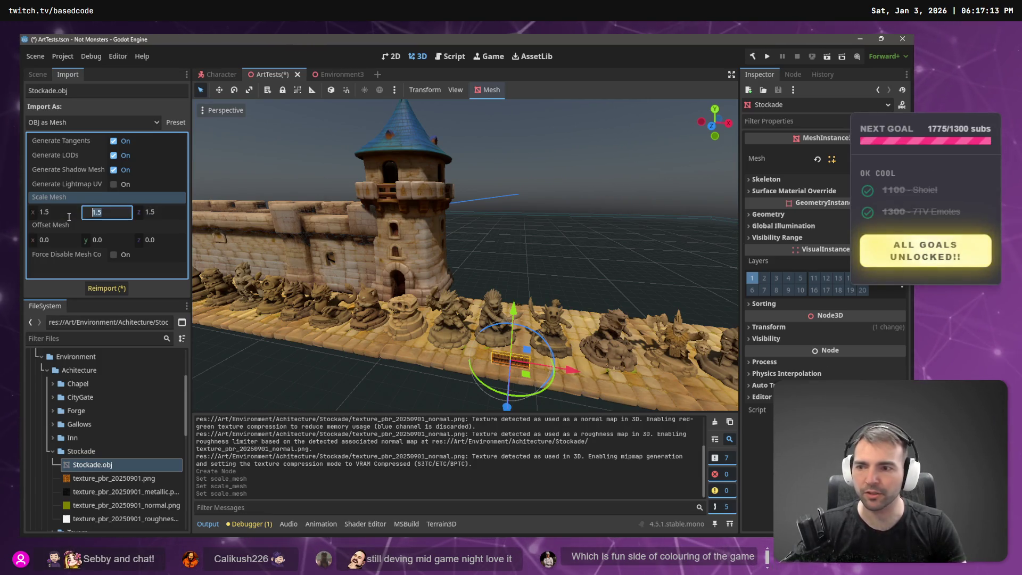
key("shift+Tab")
key("Tab")
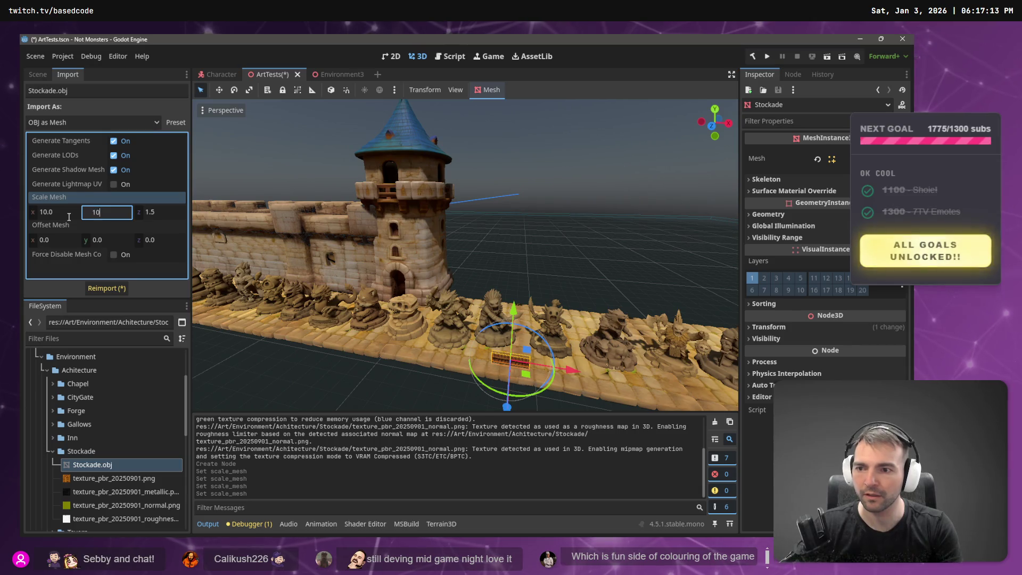
key("Tab")
type("10")
left_click(117, 289)
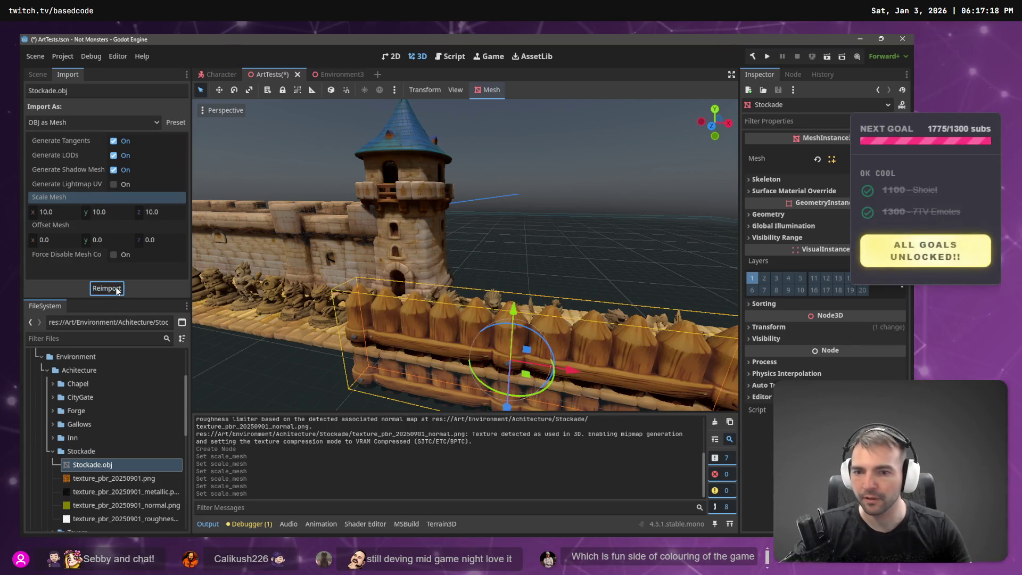
Lift the fence and slide it back and along until it sits beside the castle wall
scroll(503, 325, "down", 5)
scroll(504, 300, "up", 3)
scroll(504, 299, "up", 2)
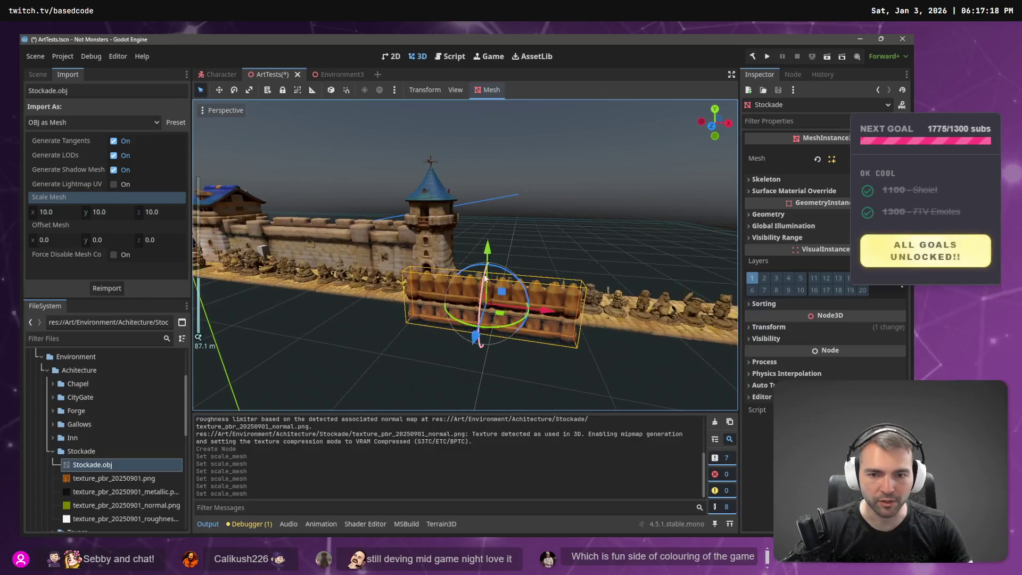
key("w")
left_click_drag(487, 276, 503, 219)
left_click_drag(478, 307, 496, 282)
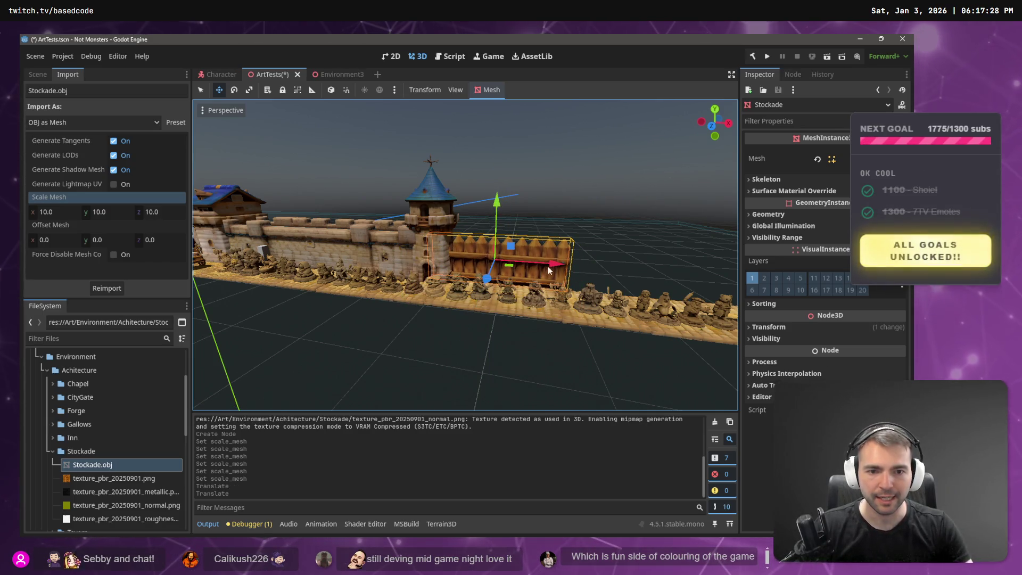
mouse_move(548, 261)
left_mouse_down()
mouse_move(588, 274)
mouse_move(564, 272)
left_mouse_up()
scroll(553, 305, "up", 5)
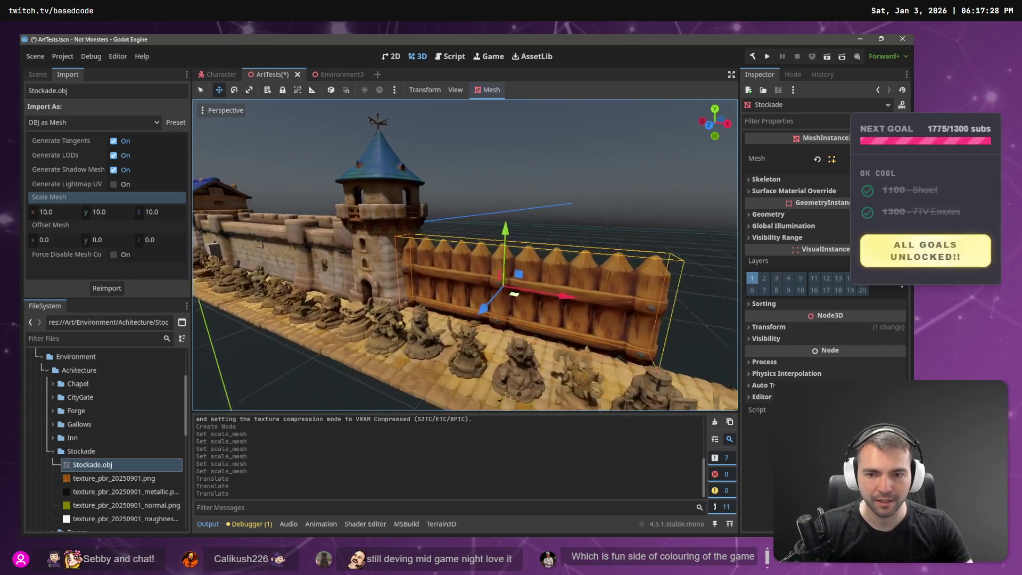
mouse_move(553, 292)
left_mouse_down()
mouse_move(575, 289)
mouse_move(501, 281)
mouse_move(589, 273)
left_mouse_up()
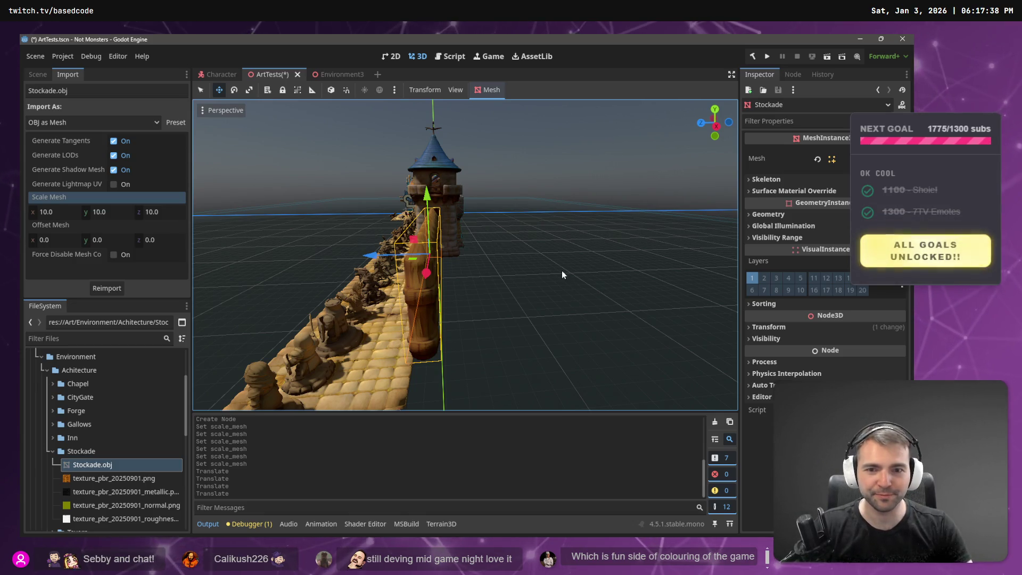
Orbit to check the fence side-on, then reparent the Stockade node under a new Node3D
mouse_move(561, 271)
left_mouse_down()
mouse_move(479, 274)
mouse_move(565, 272)
mouse_move(580, 246)
mouse_move(543, 257)
mouse_move(505, 180)
mouse_move(453, 191)
mouse_move(426, 223)
mouse_move(433, 205)
left_mouse_up()
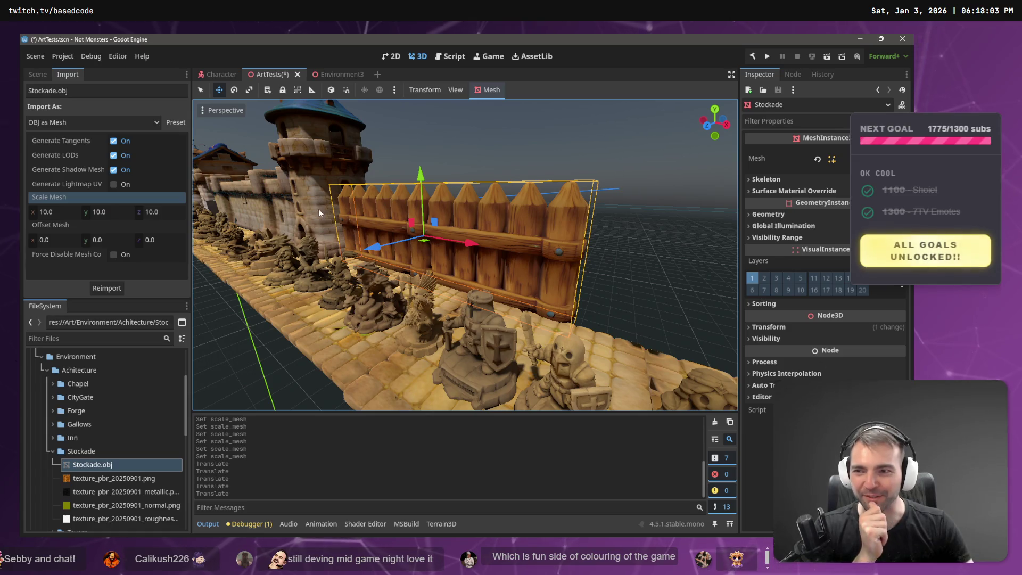
left_click(33, 74)
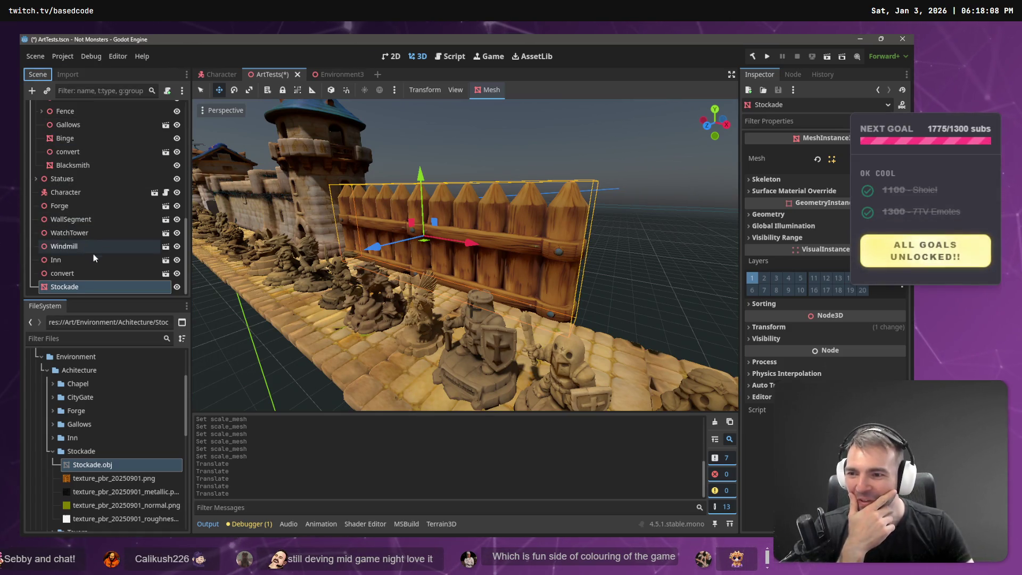
right_click(71, 289)
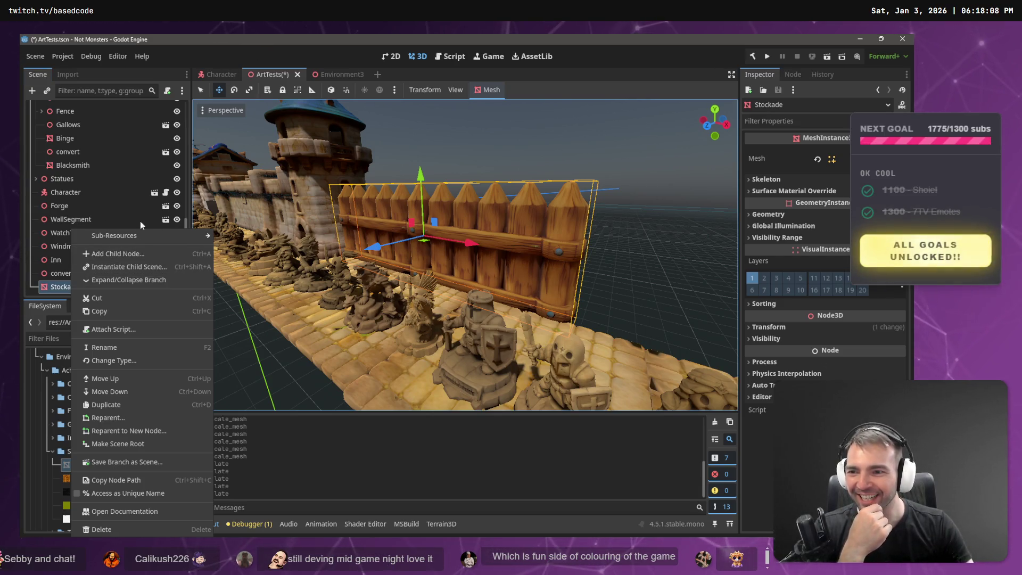
mouse_move(120, 235)
left_click(59, 287)
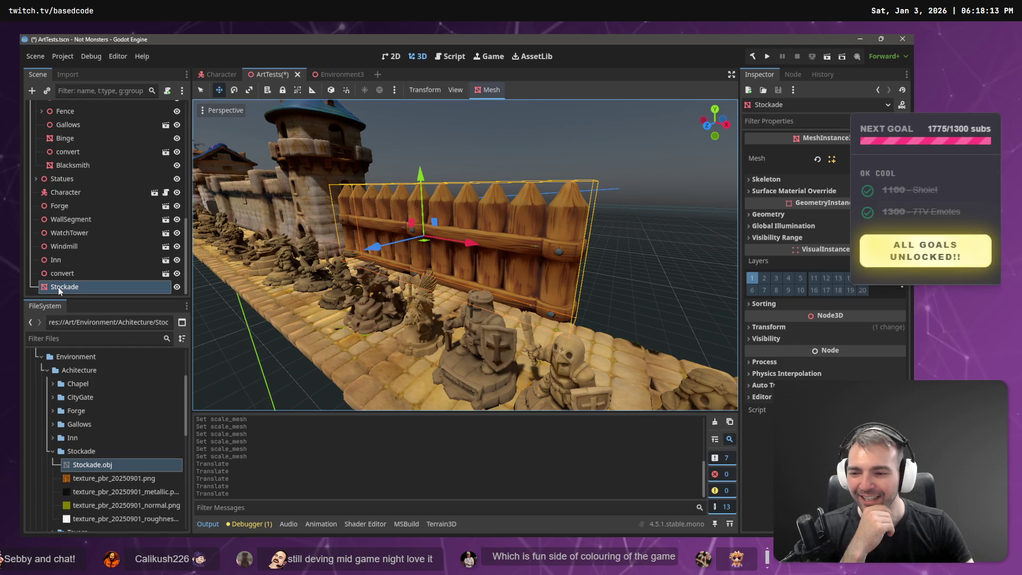
right_click(58, 287)
left_click(53, 288)
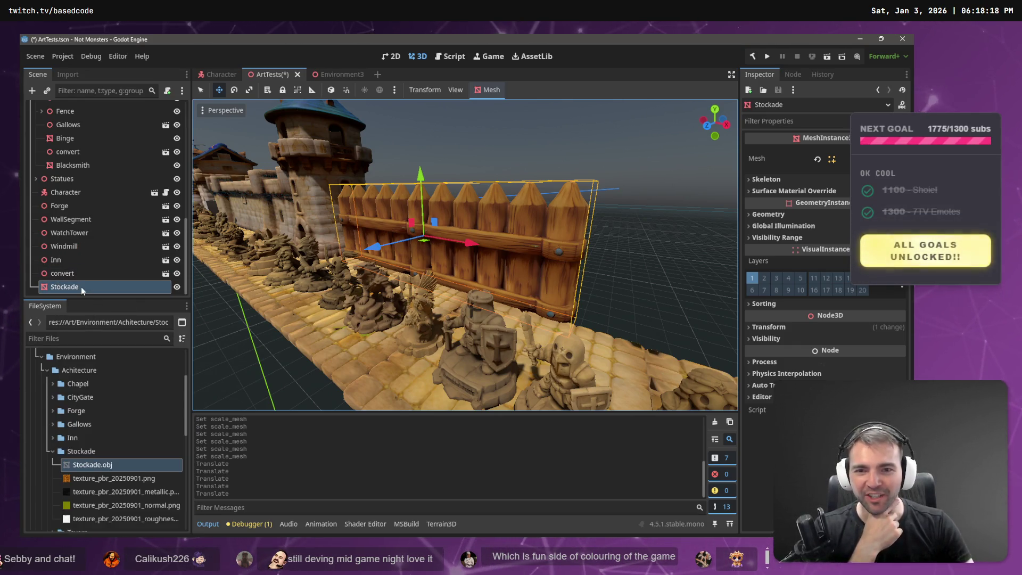
right_click(78, 287)
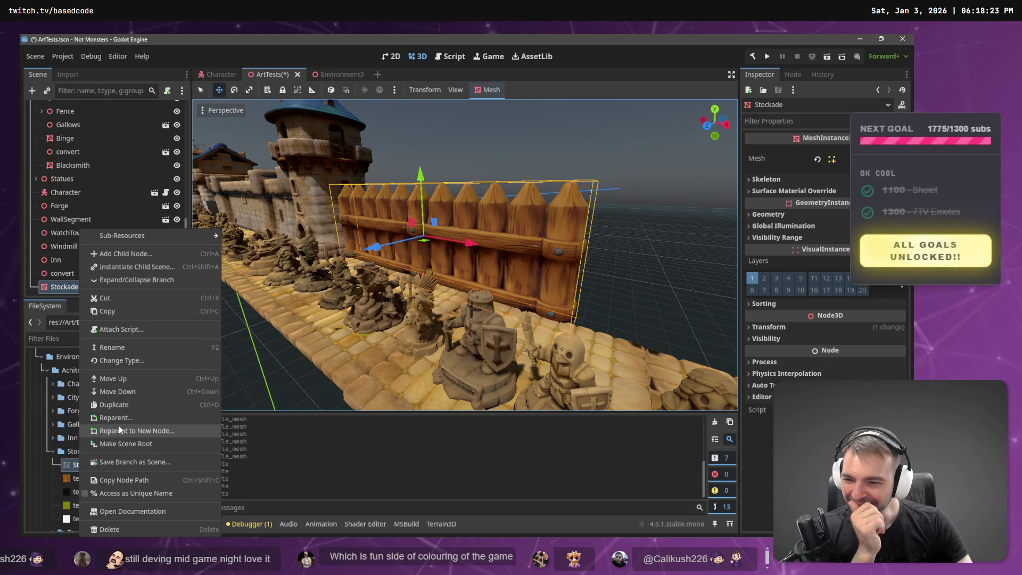
left_click(144, 431)
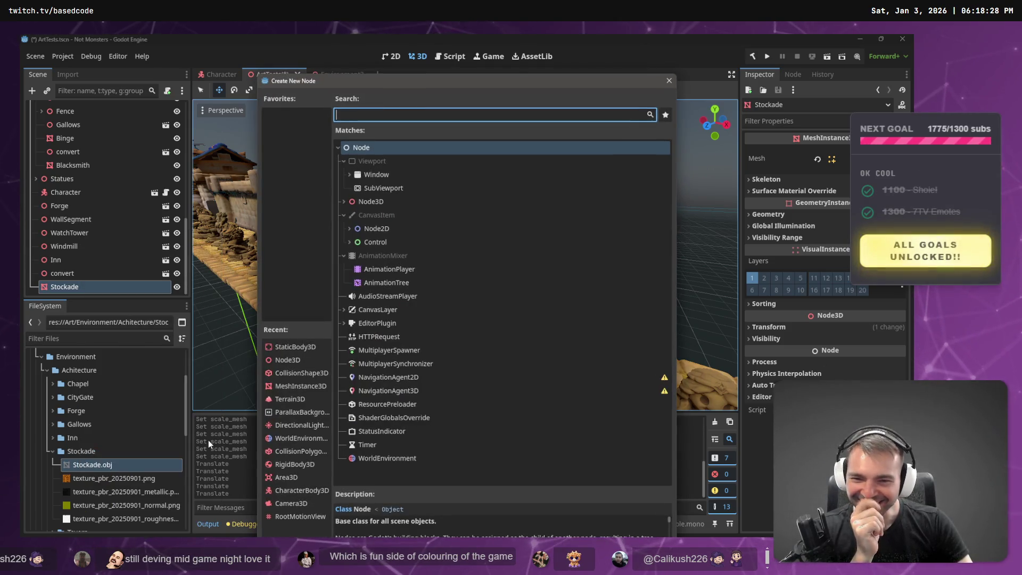
left_click(381, 202)
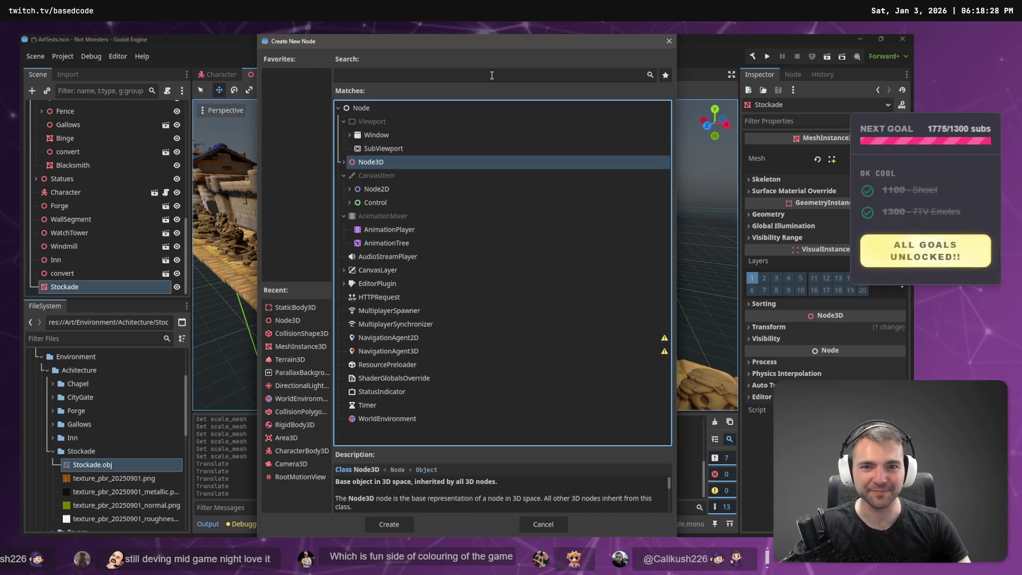
Create the Node3D parent around Stockade and select it
left_click(406, 525)
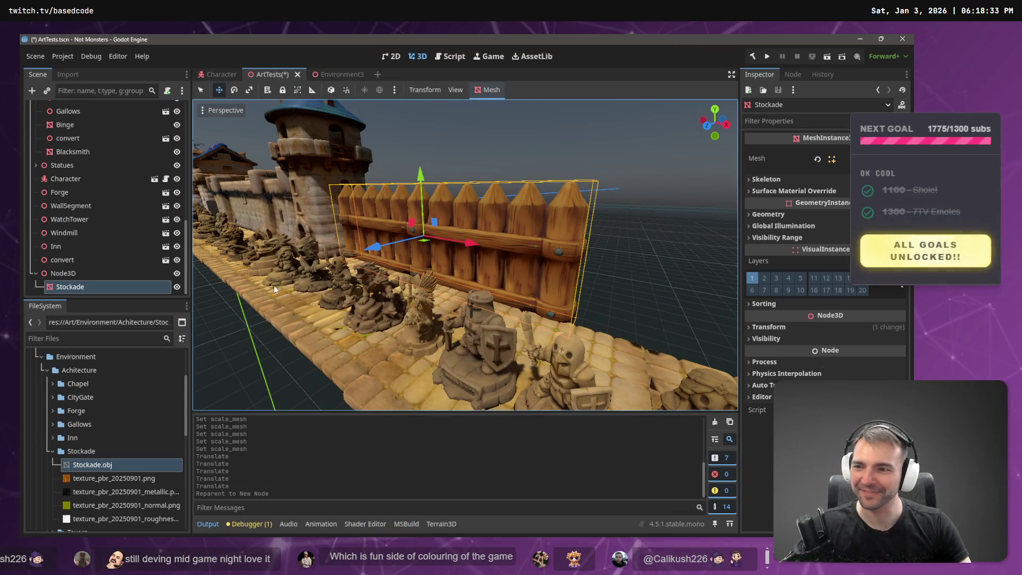
left_click(55, 274)
right_click(60, 273)
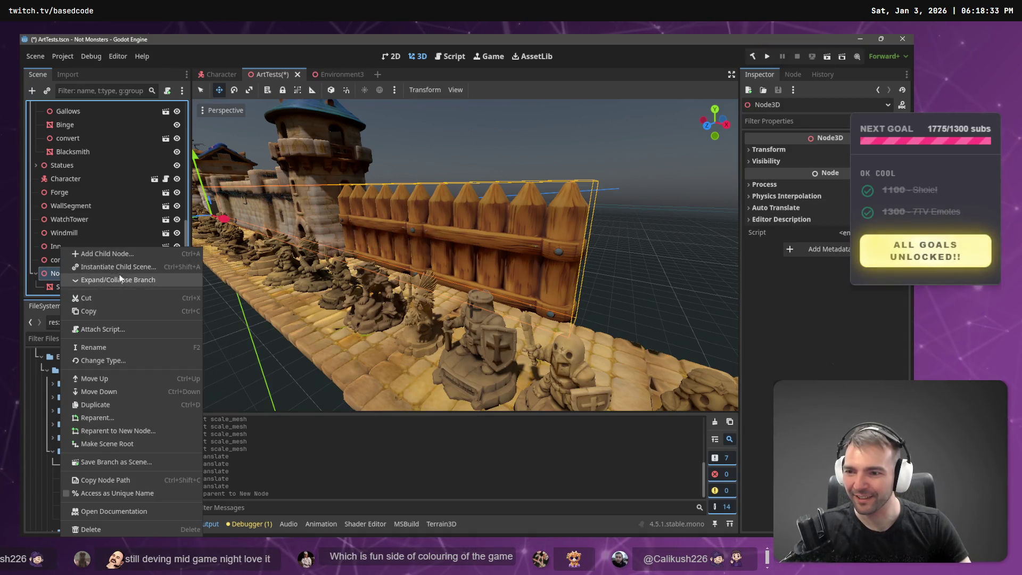
key("Escape")
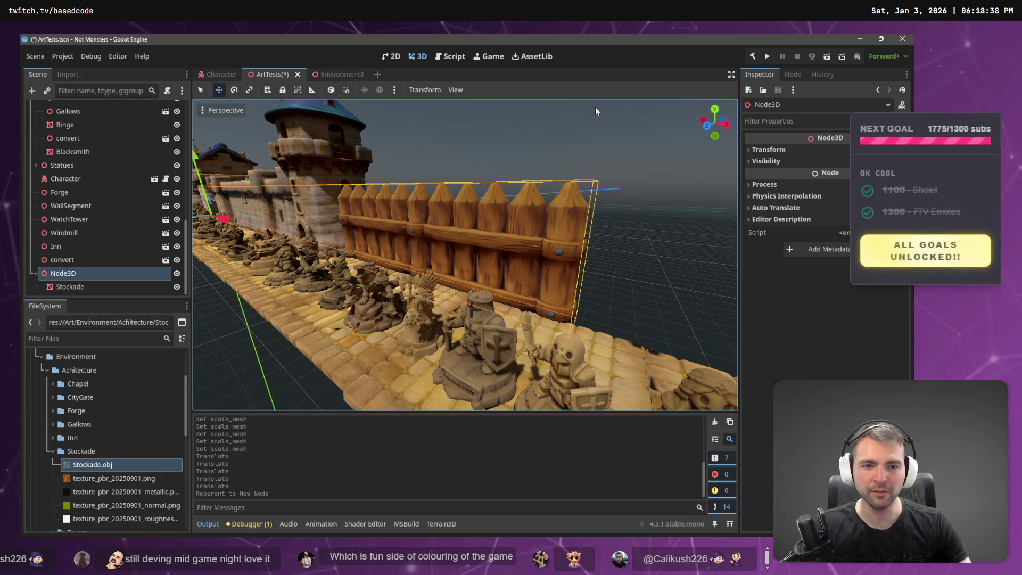
Fly in to the fence and wall, then select and frame the Stockade fence
key("d")
key("w")
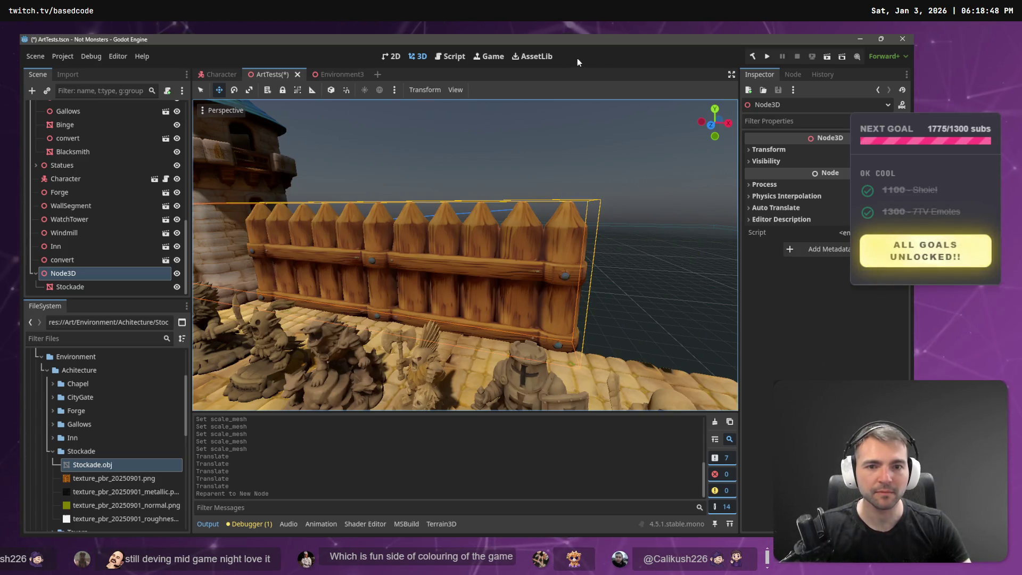
left_click_drag(532, 160, 546, 125)
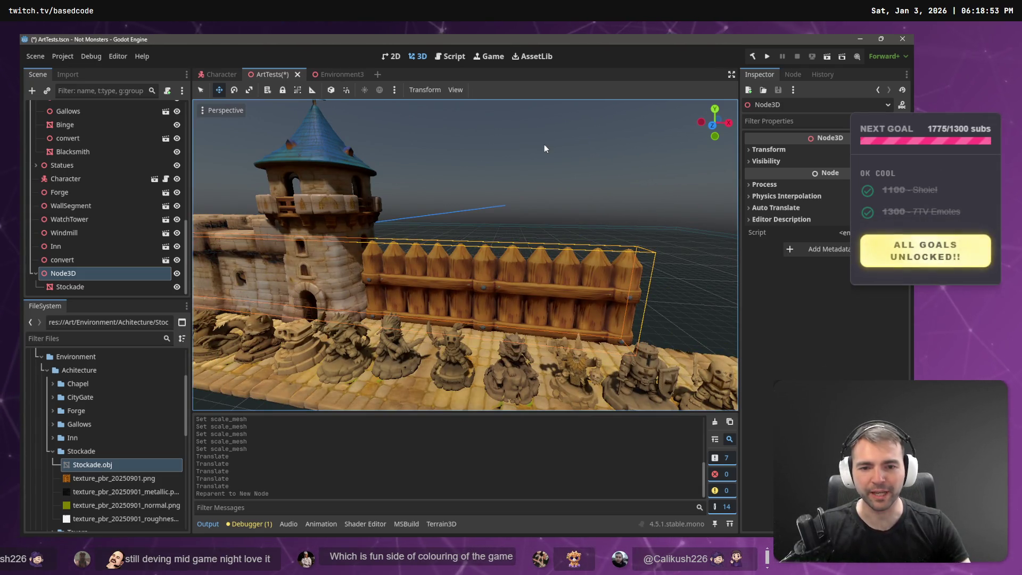
left_click_drag(544, 145, 490, 164)
left_click(352, 216)
key("f")
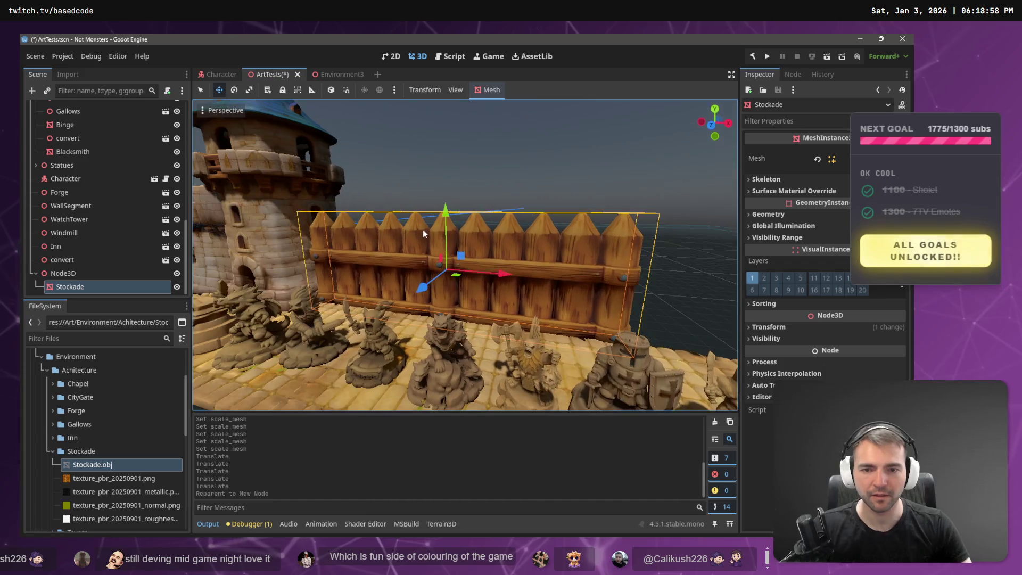
Raise the fence and shift it sideways alongside the castle wall, checking it from several angles
left_click_drag(446, 219, 450, 200)
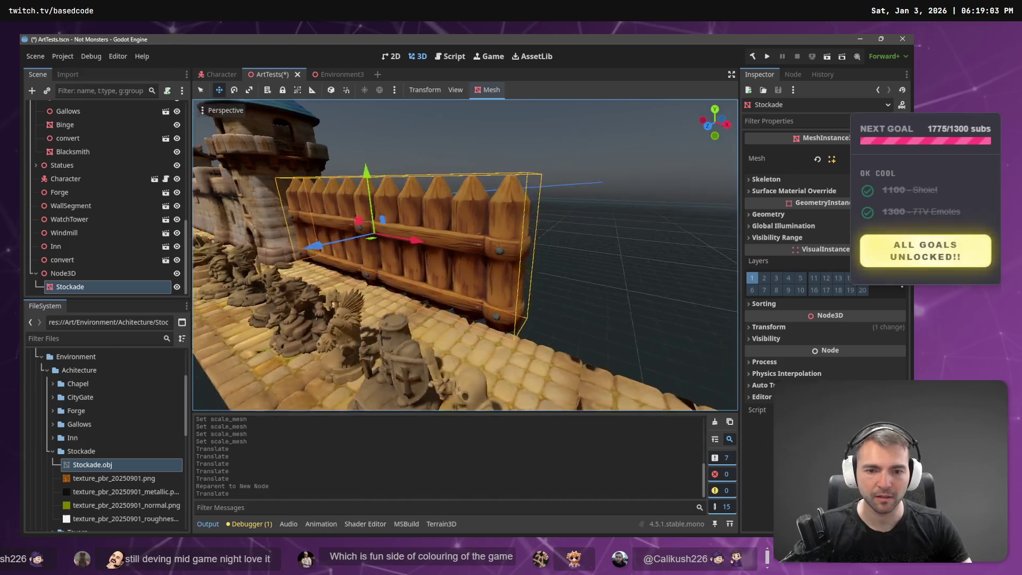
left_click_drag(400, 222, 399, 223)
left_click_drag(332, 226, 297, 230)
left_click_drag(353, 171, 353, 171)
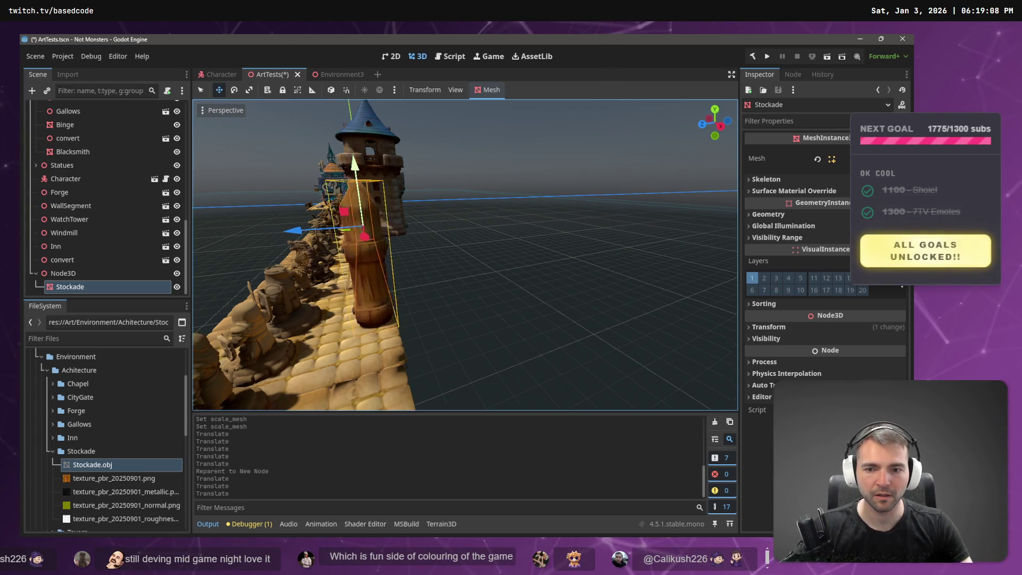
key("w")
key("s")
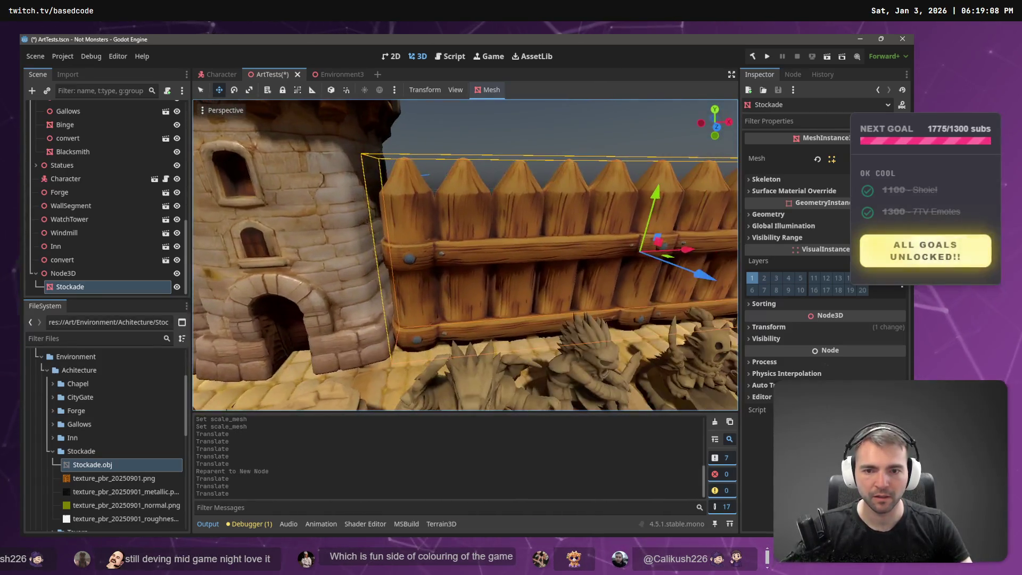
key("w")
key("w")
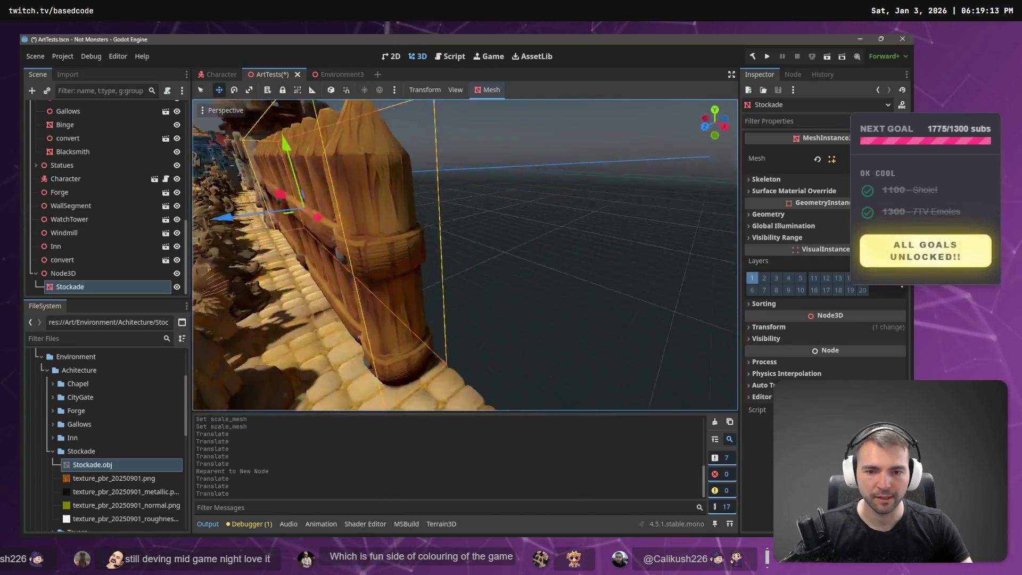
key("s")
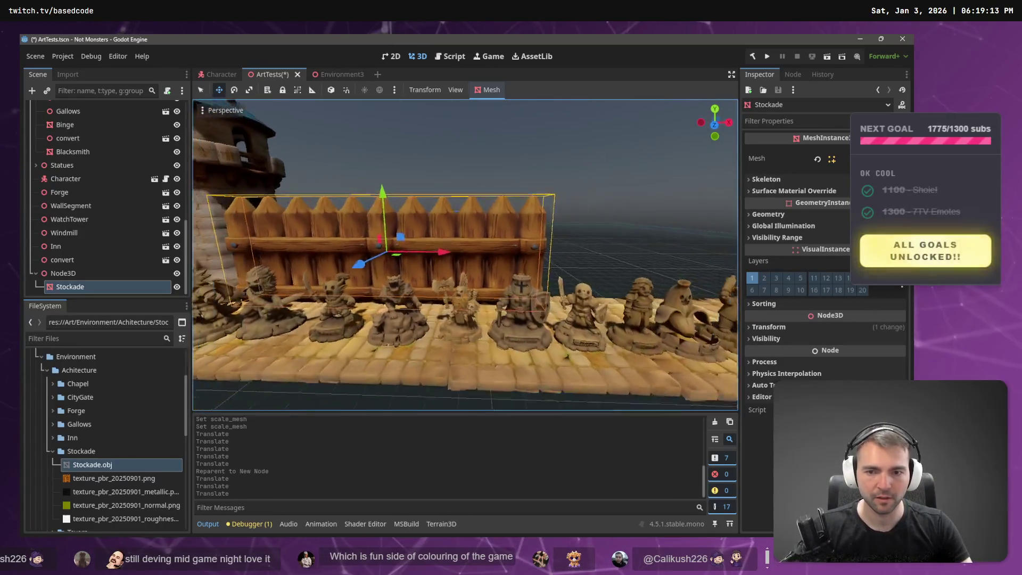
left_click(81, 273)
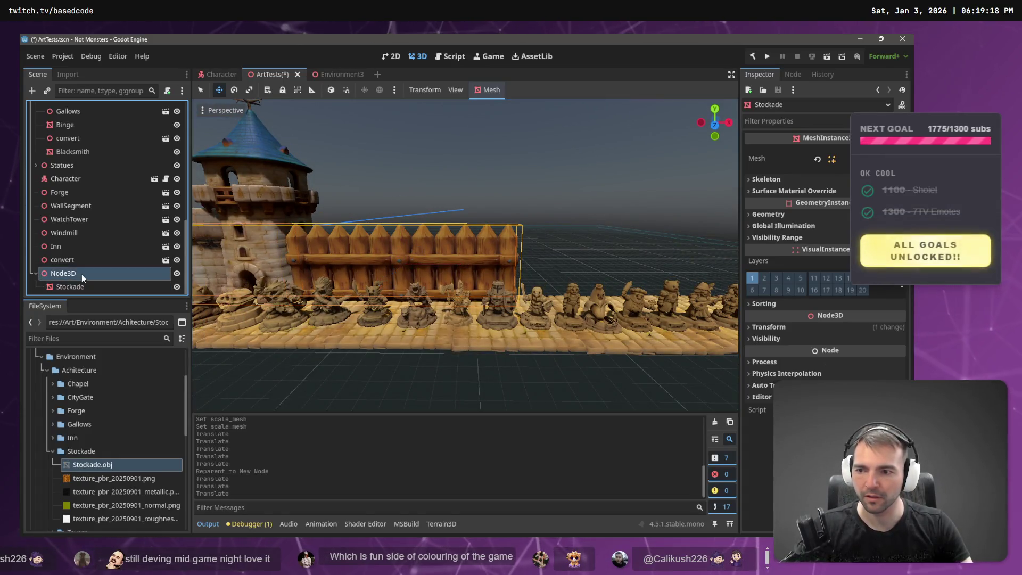
Rename Node3D to Stockade, save it as Stockade.tscn in the Stockade folder, and open it
double_click(65, 273)
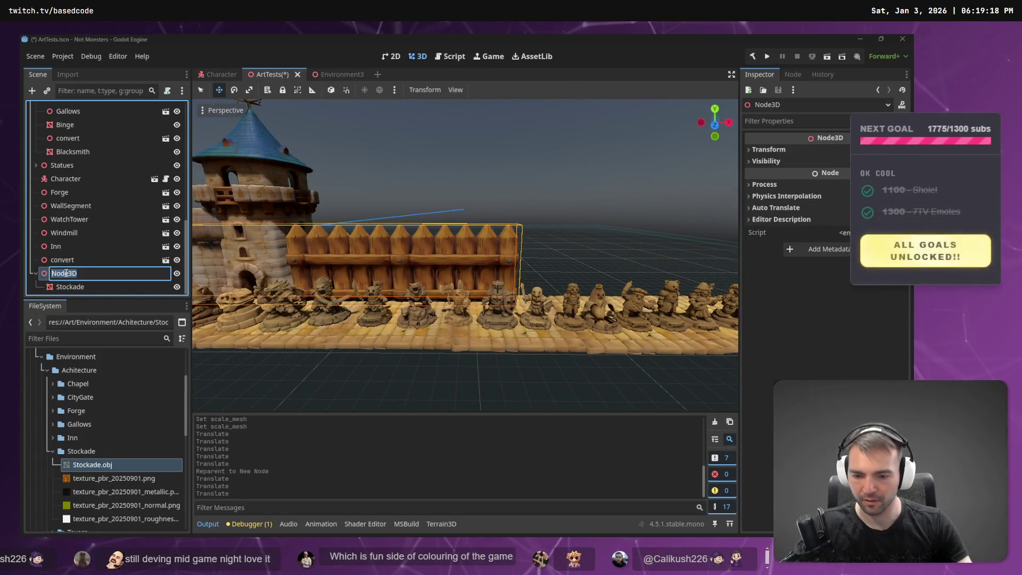
key("Return")
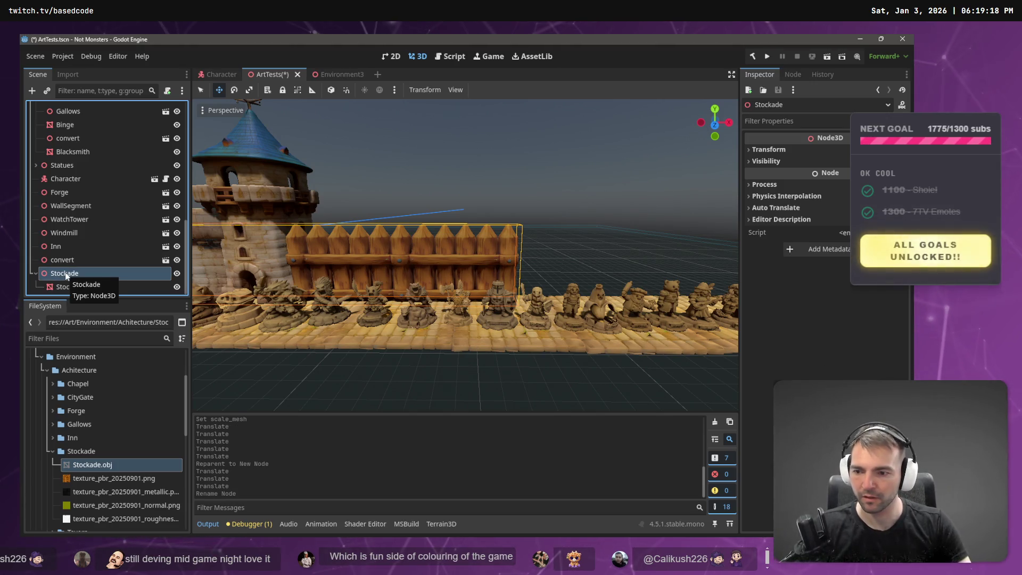
left_click_drag(69, 276, 81, 455)
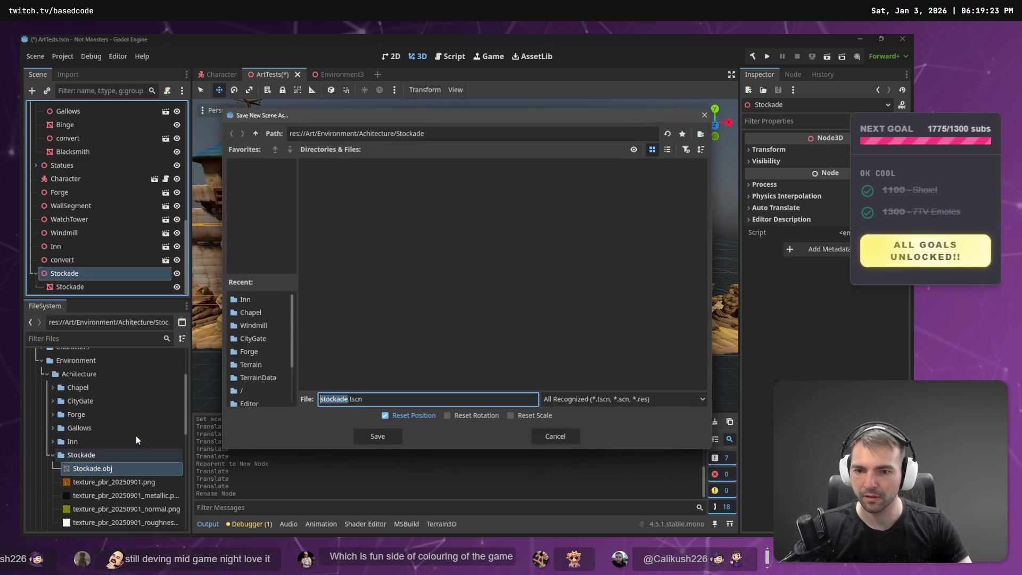
left_click(387, 431)
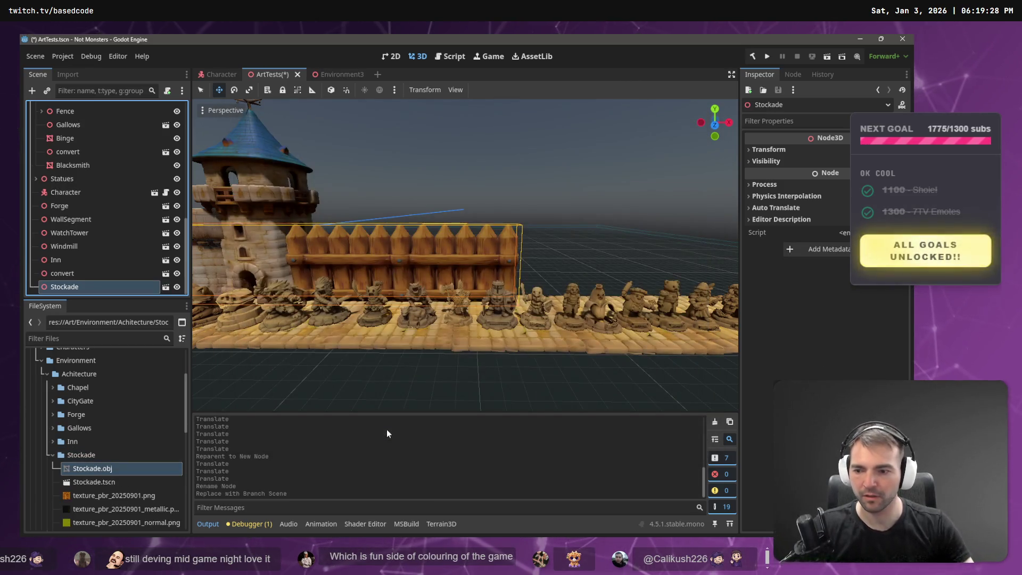
double_click(139, 483)
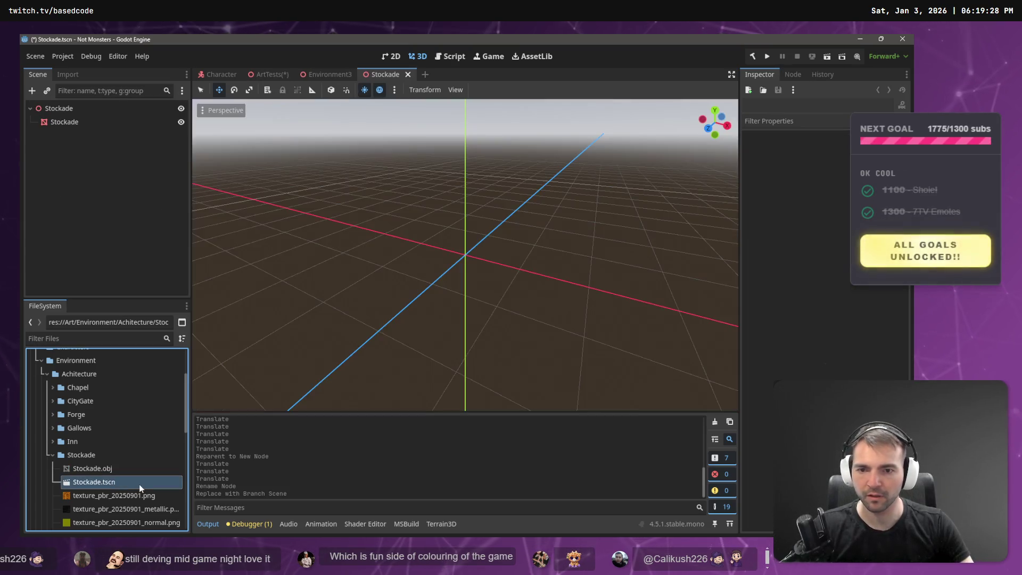
Select the Stockade mesh and set its Transform position to 0, 0, 0
left_click(70, 119)
key("f")
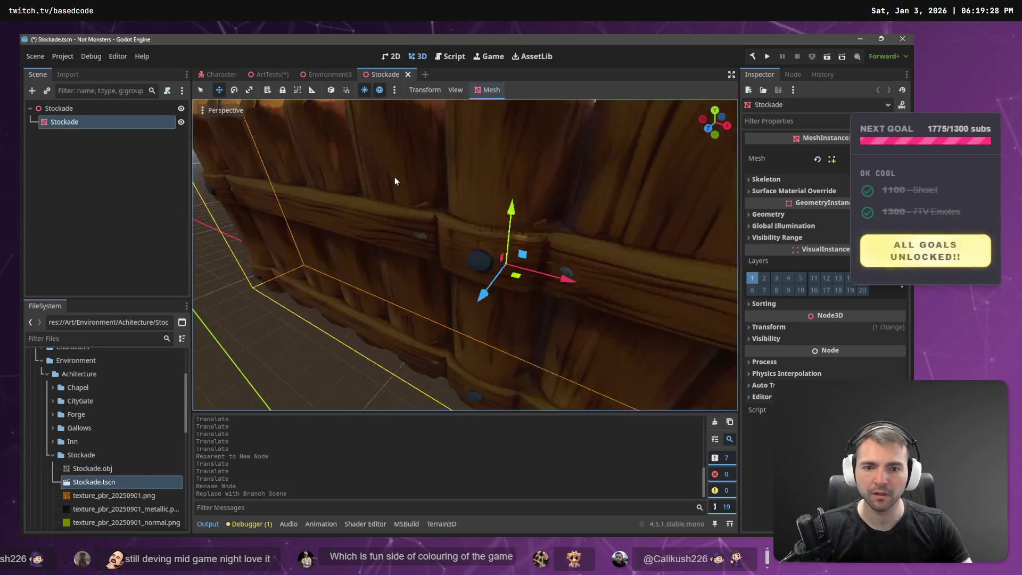
left_click(769, 327)
left_click(777, 355)
key("Tab")
type("0")
key("Tab")
type("0")
key("Tab")
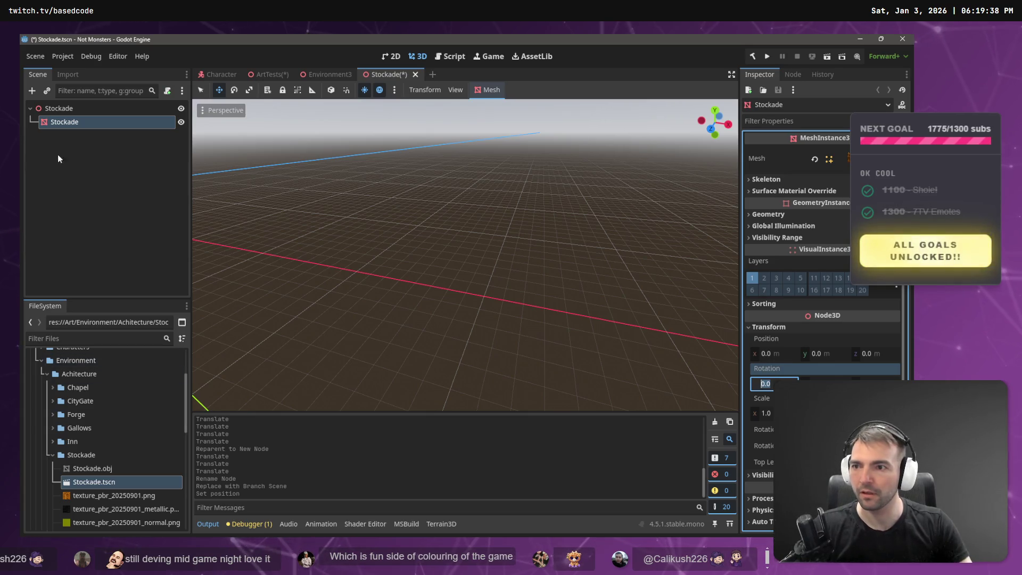
left_click(65, 122)
Raise the fence mesh along Y until it sits at a height of 3.2
key("f")
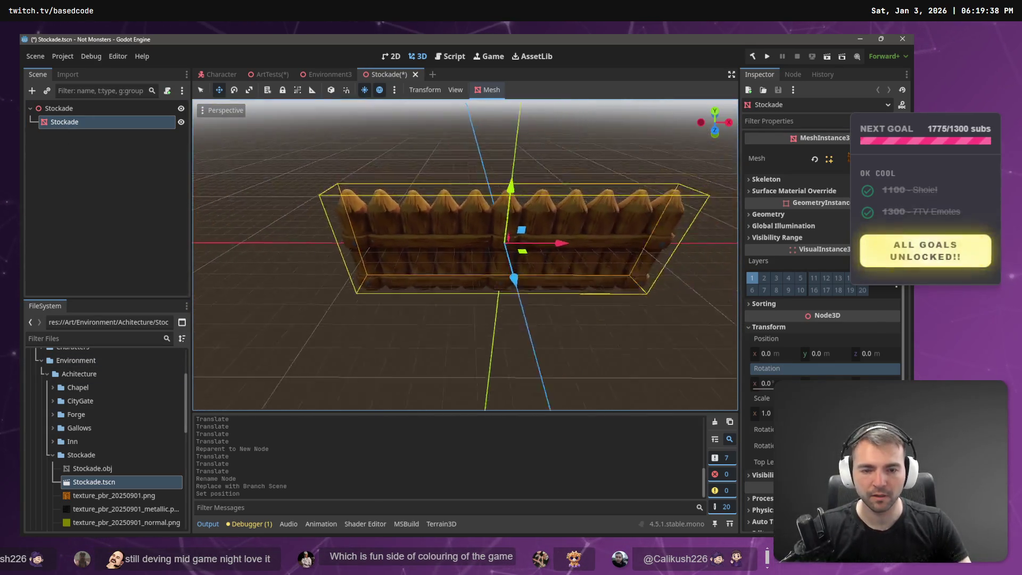
scroll(348, 189, "down", 2)
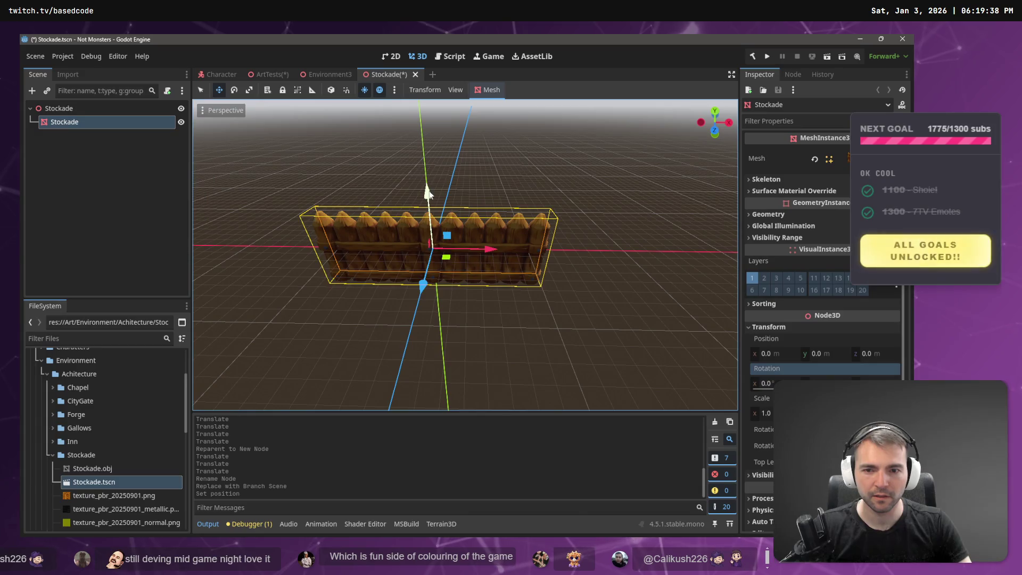
mouse_move(429, 194)
left_mouse_down()
mouse_move(429, 141)
mouse_move(507, 158)
left_mouse_up()
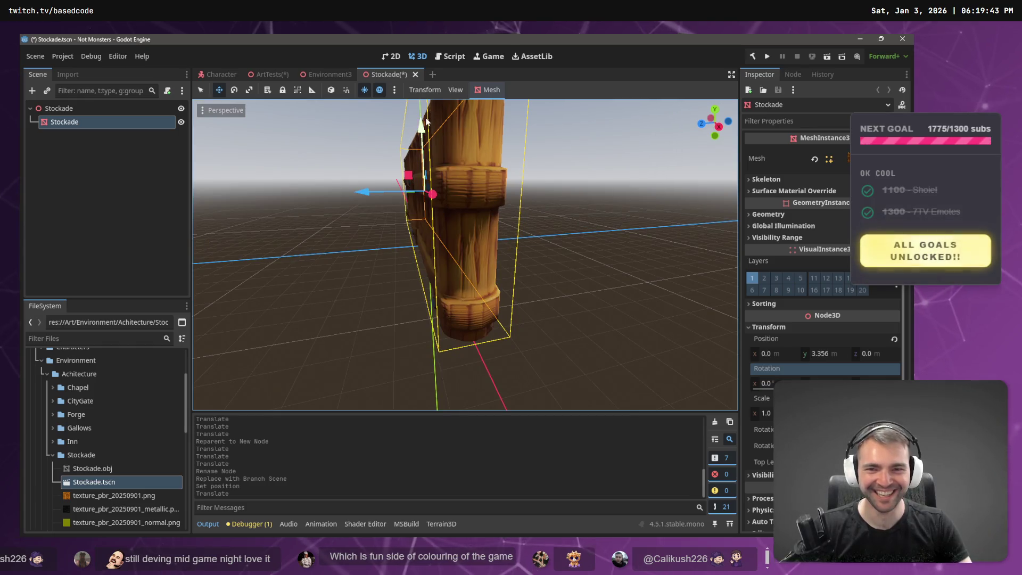
left_click_drag(426, 121, 424, 130)
key("KP_1")
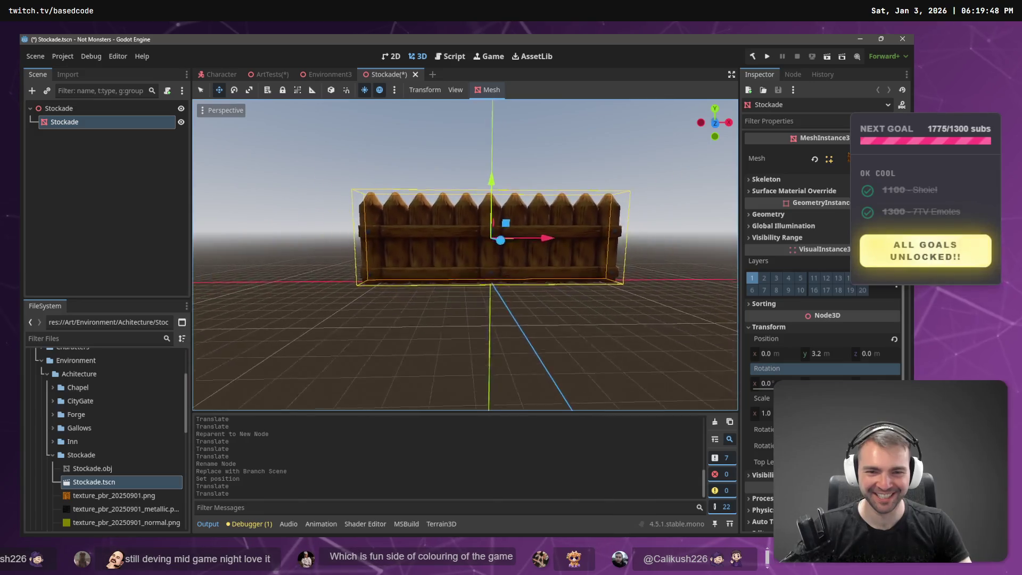
scroll(265, 140, "down", 3)
left_click(78, 168)
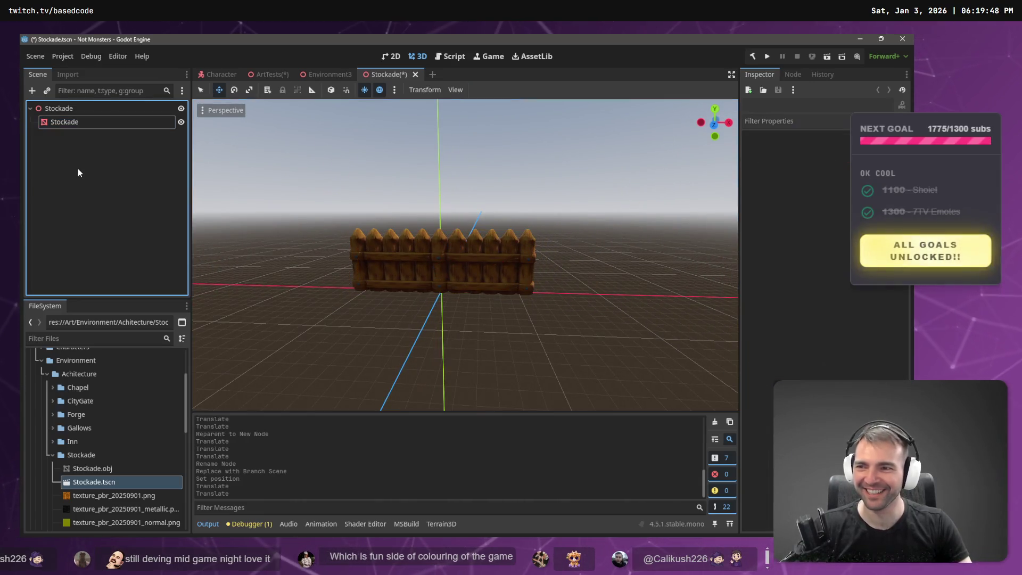
left_click(69, 120)
left_click(490, 90)
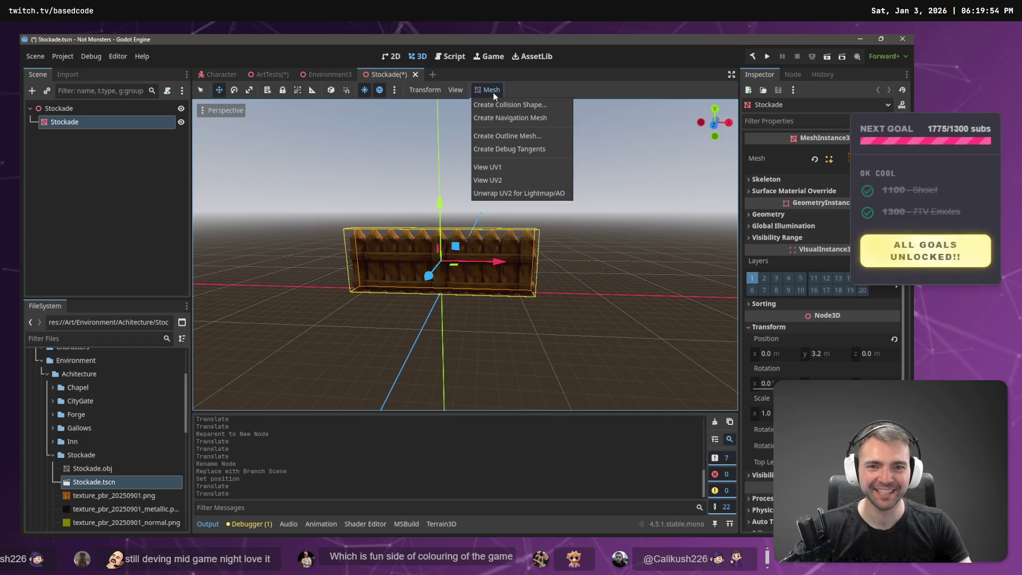
Generate a trimesh collision shape from the Stockade fence mesh
left_click(530, 106)
left_click(453, 321)
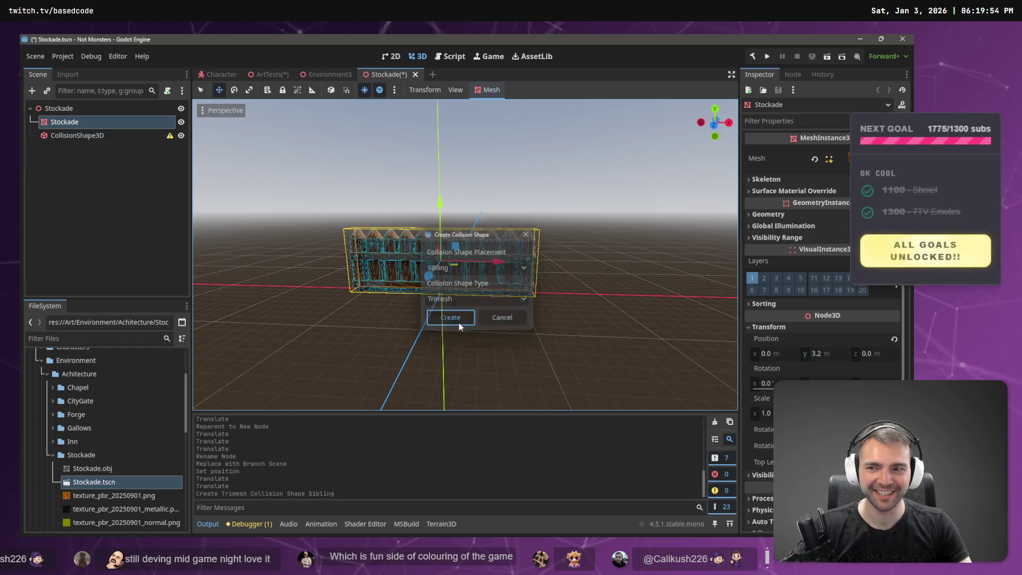
right_click(75, 110)
left_click(107, 121)
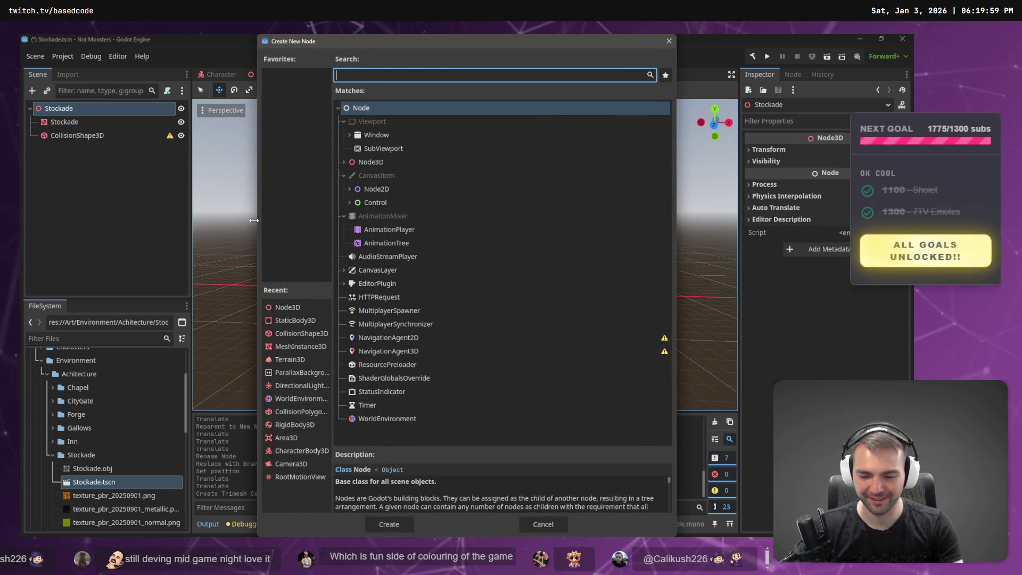
left_click(119, 130)
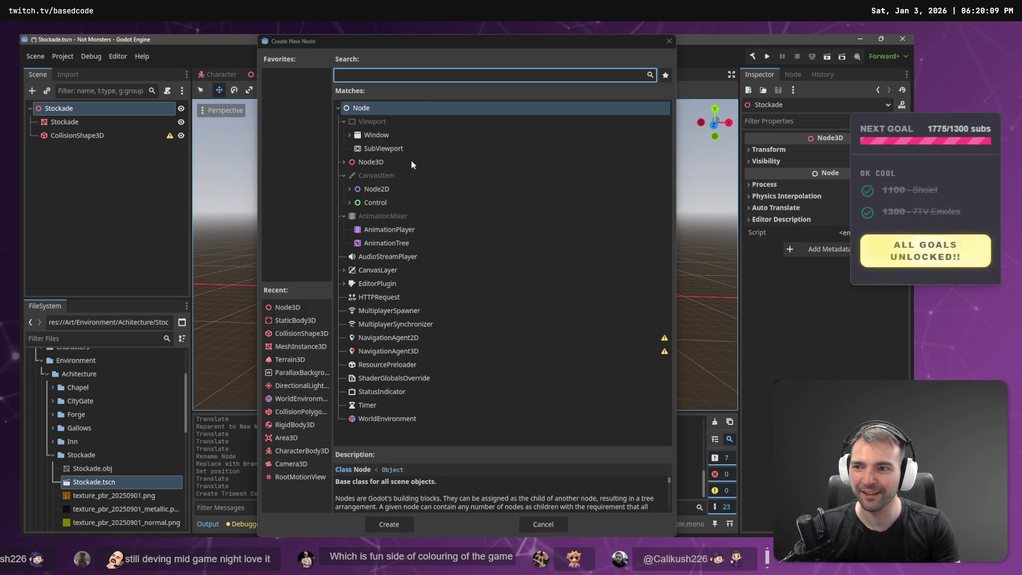
left_click(399, 75)
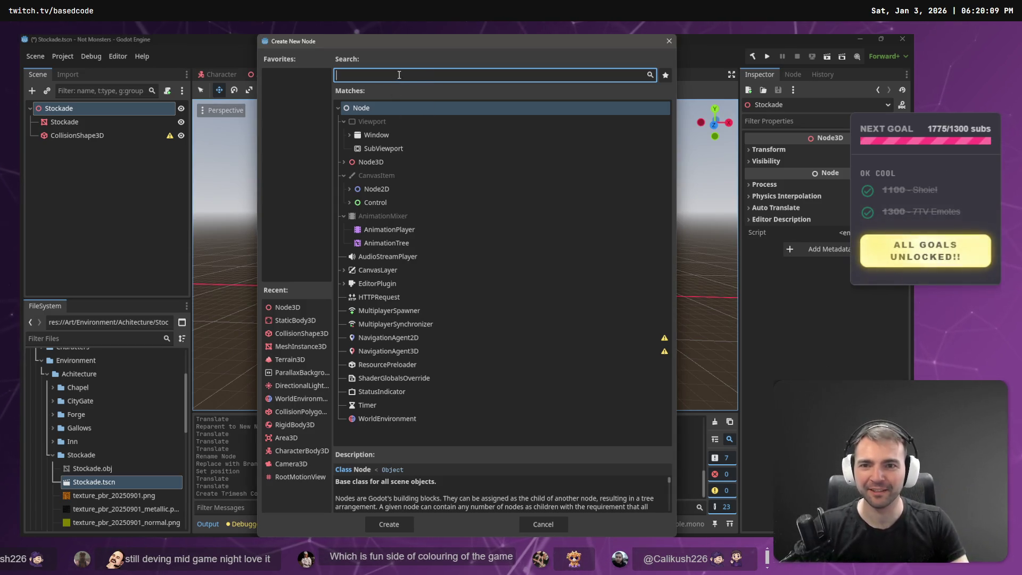
type("collision")
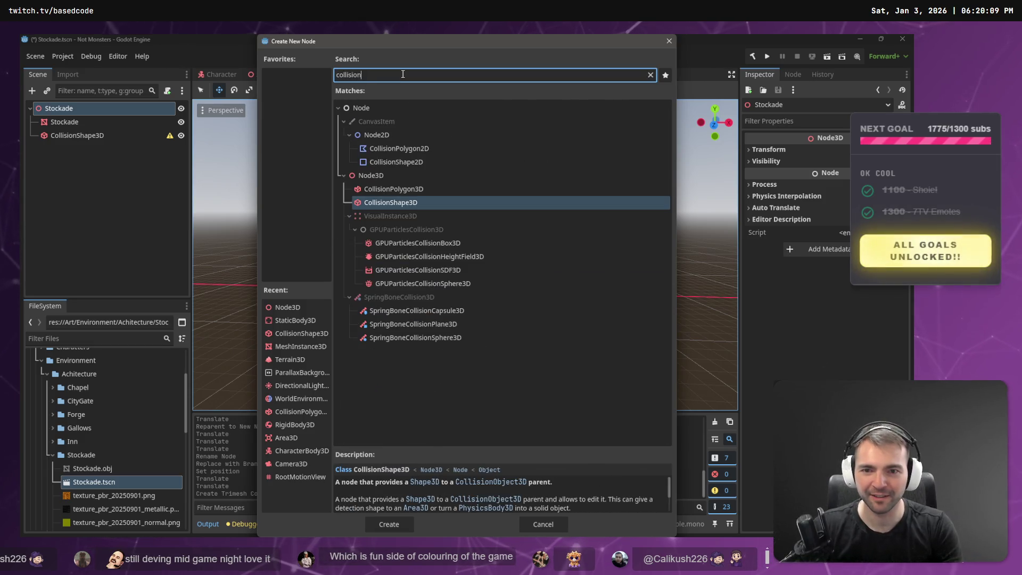
double_click(387, 201)
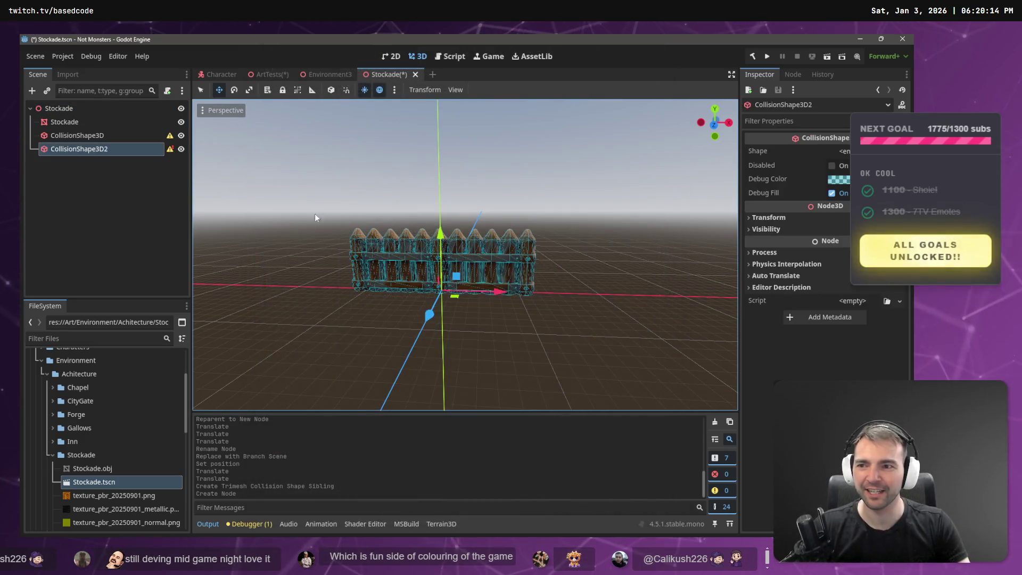
key("ctrl+z")
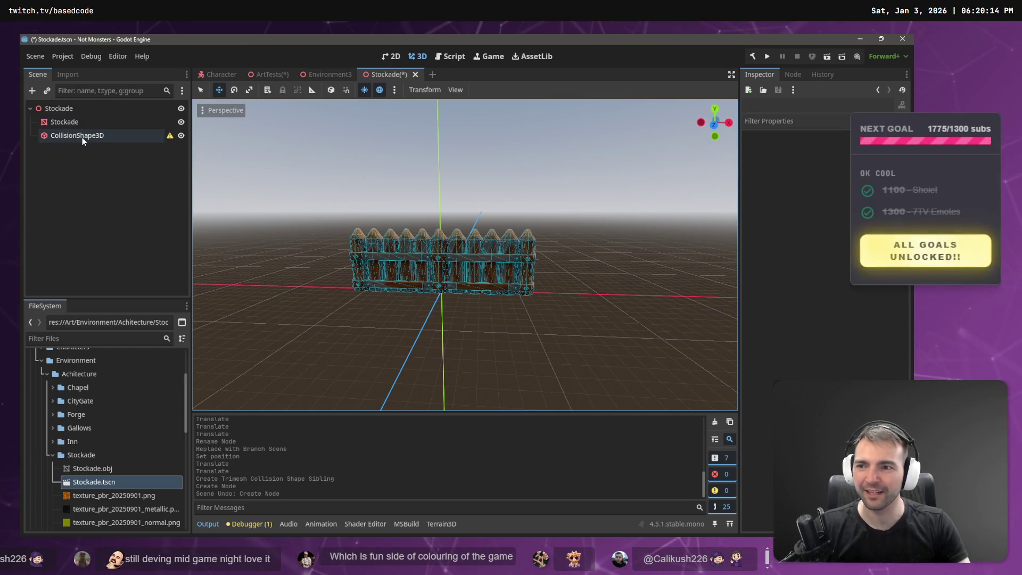
Add a StaticBody3D child to Stockade and nest the collision shape under it
right_click(77, 113)
left_click(76, 113)
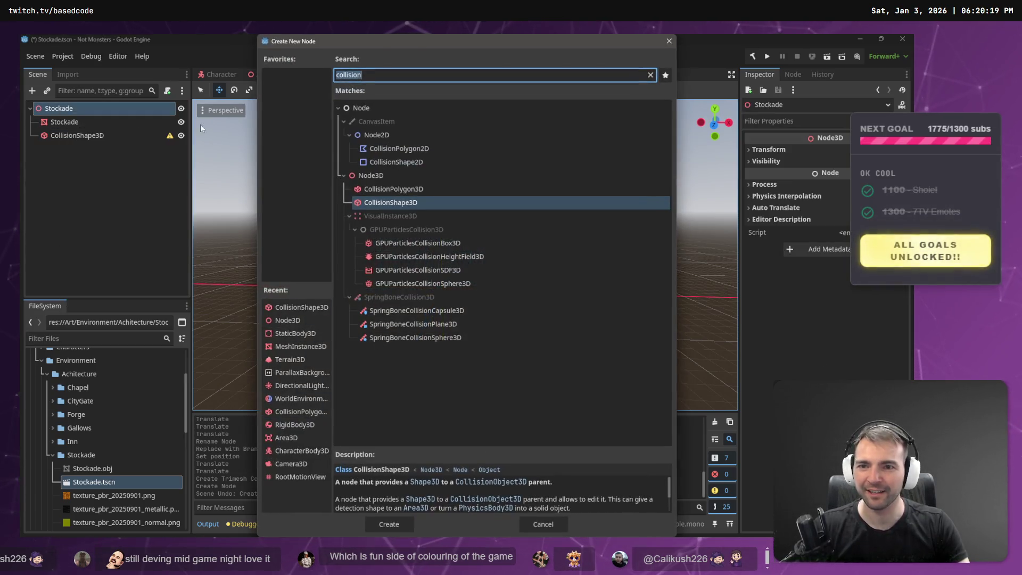
type("Static")
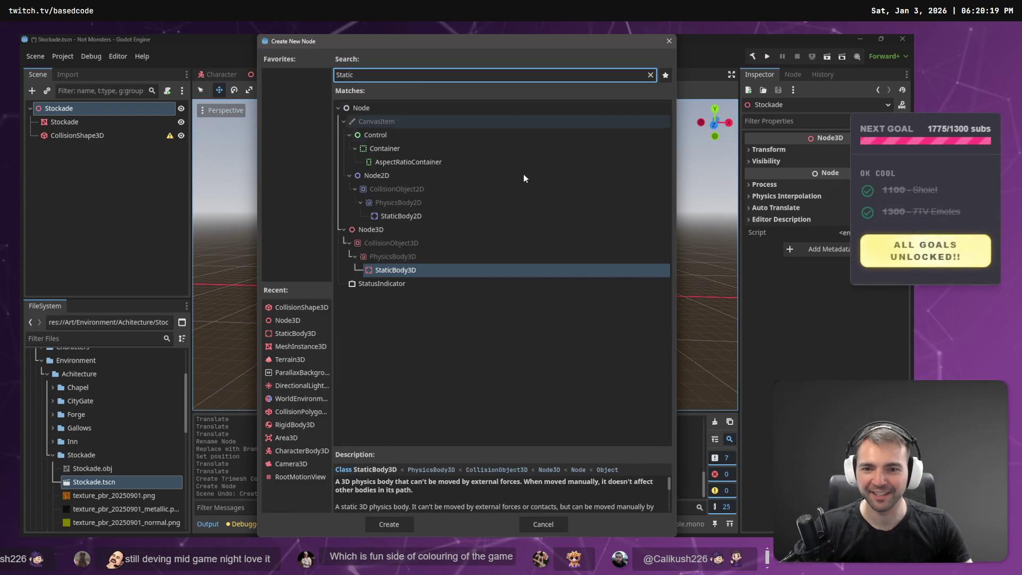
double_click(402, 272)
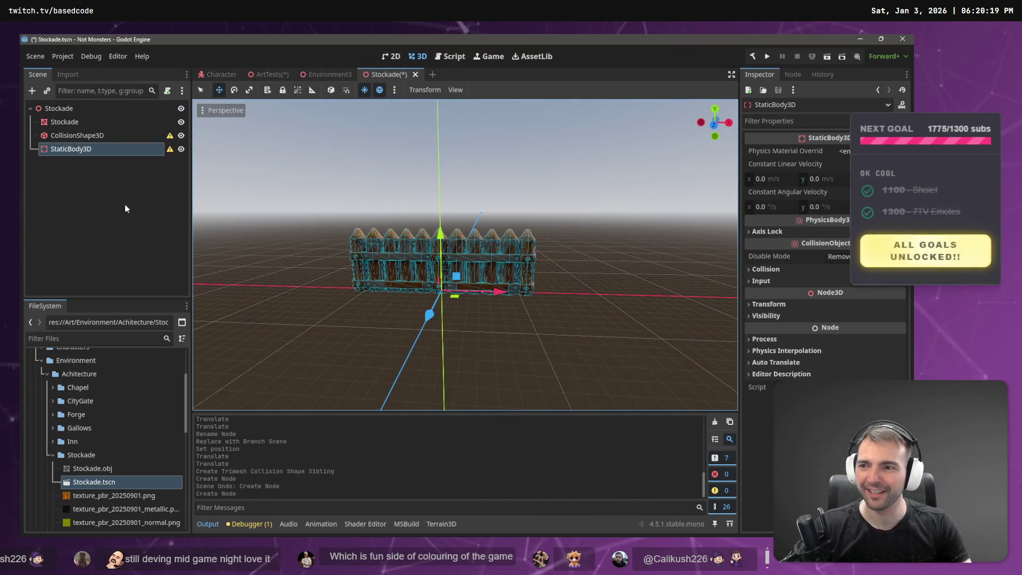
mouse_move(74, 152)
left_mouse_down()
mouse_move(87, 132)
mouse_move(100, 134)
left_mouse_up()
left_click(609, 248)
Save the Stockade scene and switch to the Environment3 scene
key("ctrl+s")
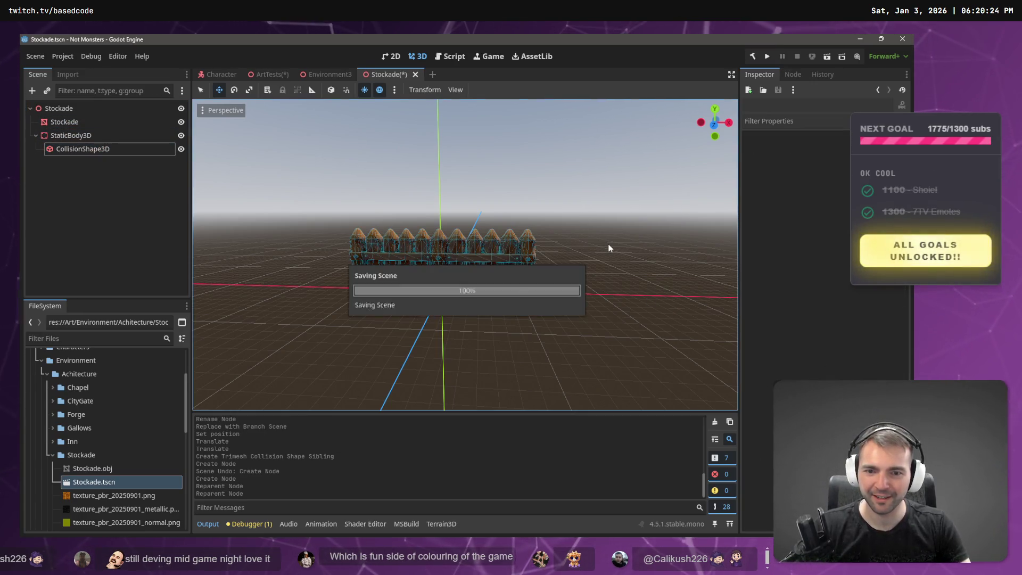
left_click(76, 122)
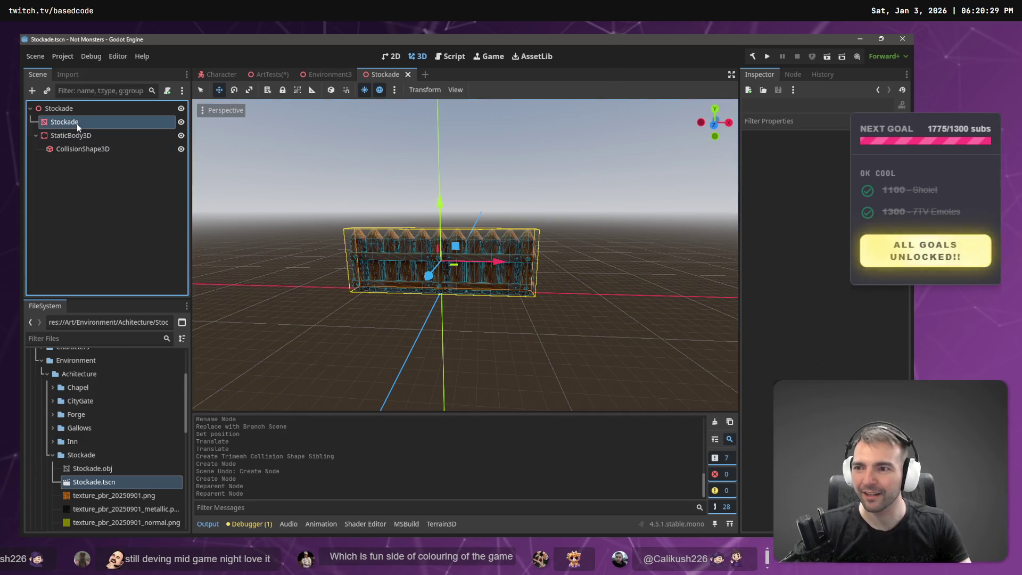
left_click(330, 74)
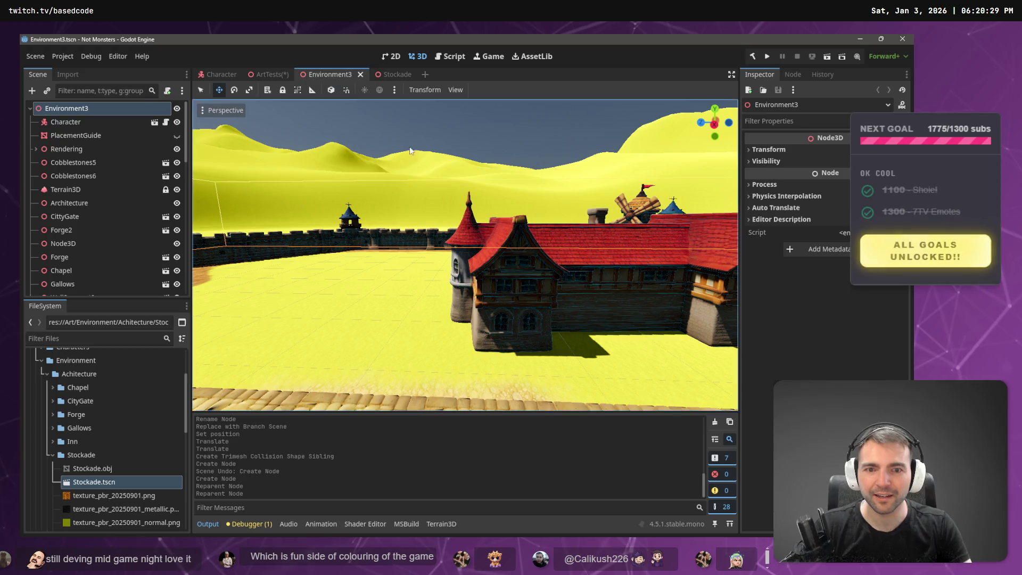
In ArtTests, move the Stockade fence along the castle wall beside the tower
left_click(268, 75)
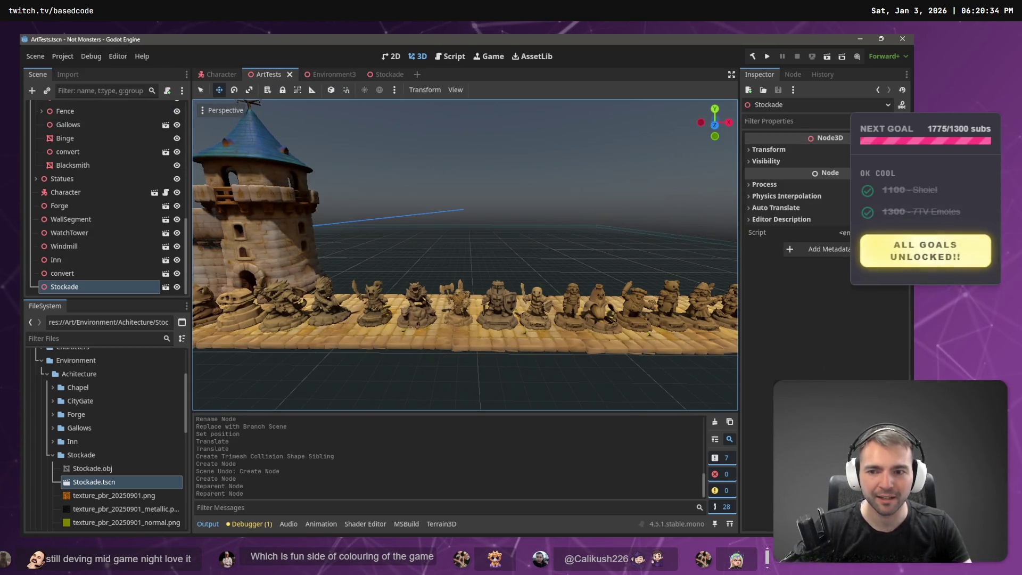
left_click_drag(445, 175, 392, 208)
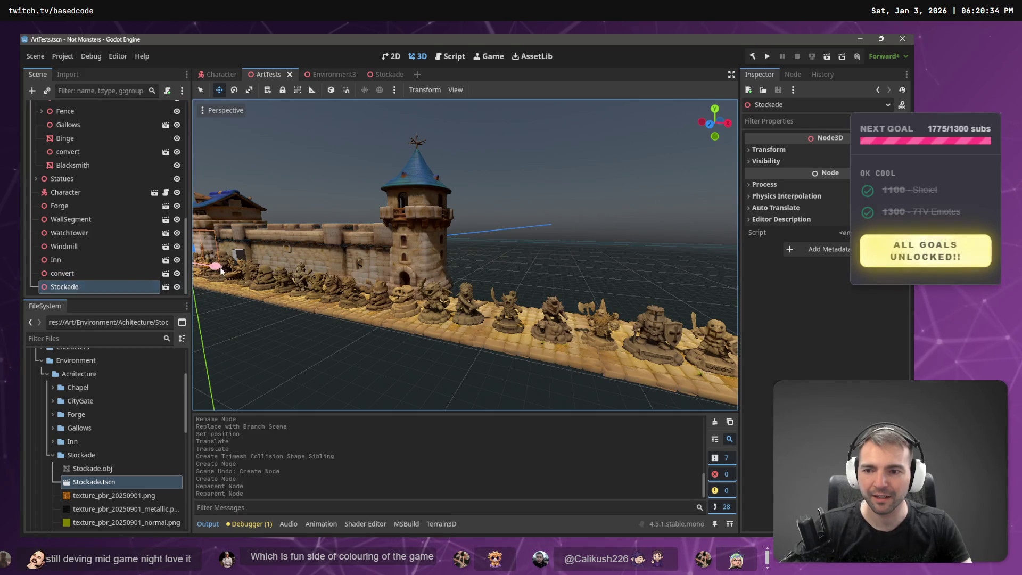
left_click_drag(248, 277, 723, 321)
scroll(723, 321, "up", 3)
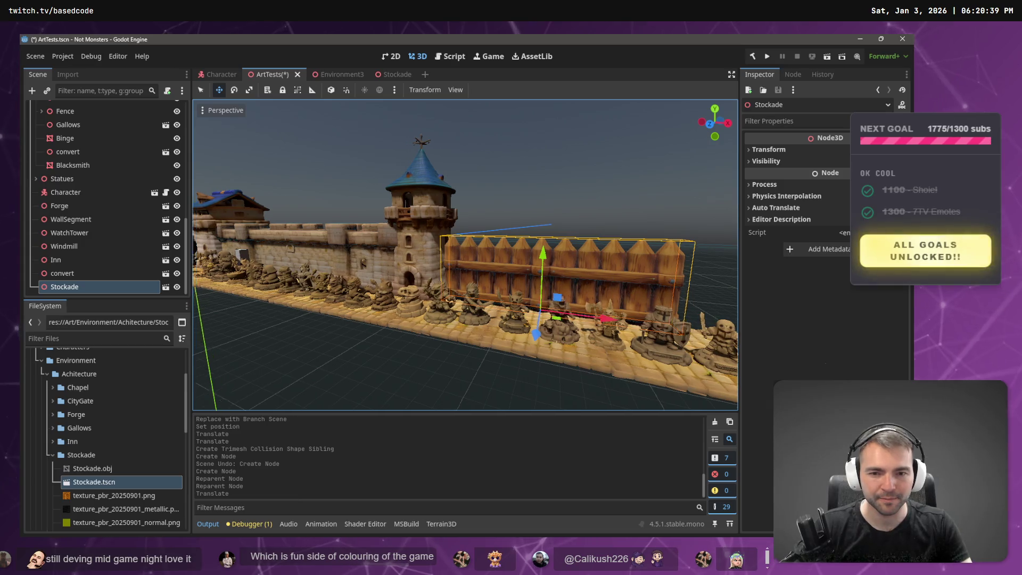
Reimport Stockade.obj with its mesh scale set to 12 on x, y and z
left_click(96, 469)
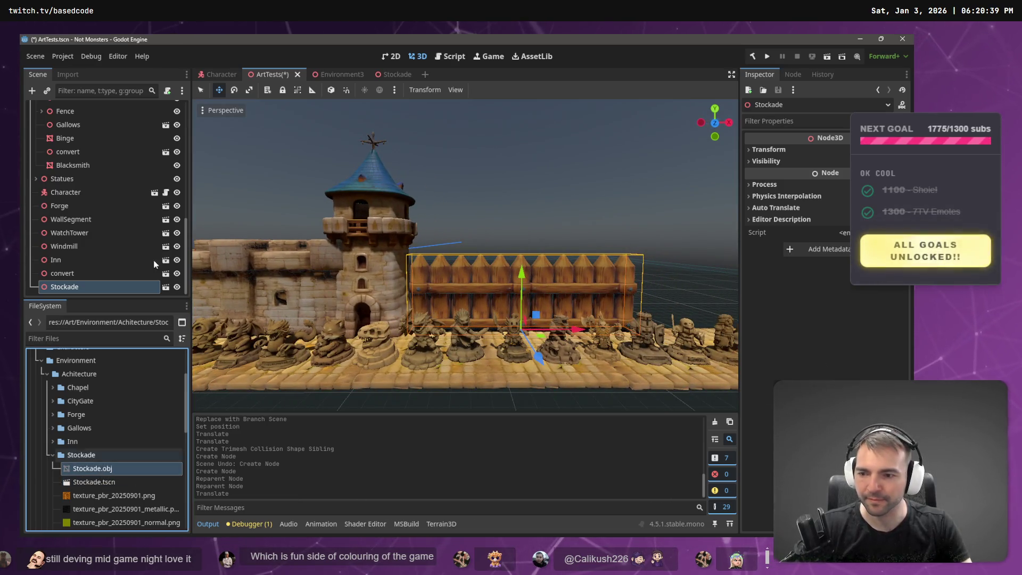
left_click(67, 75)
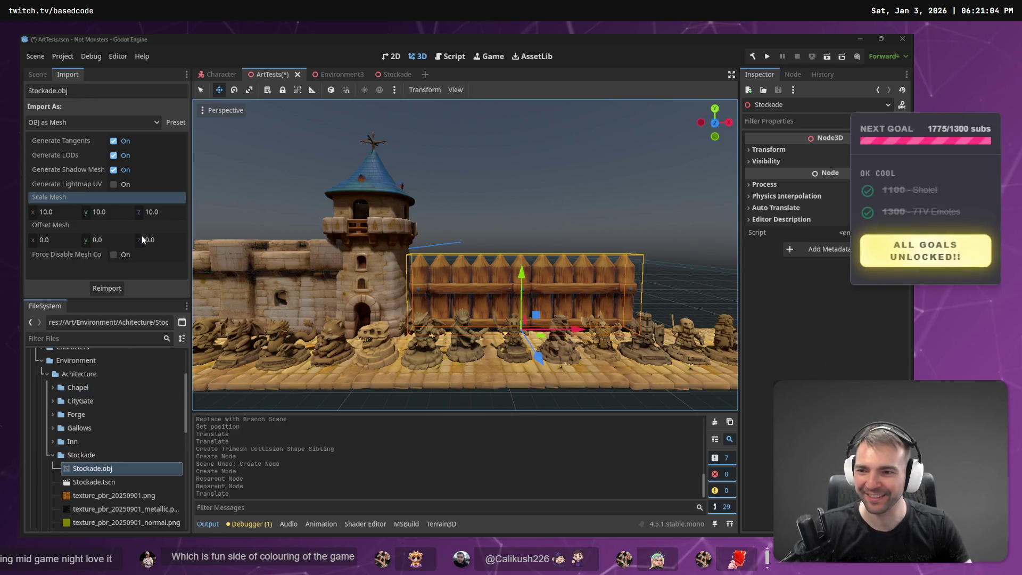
left_click(69, 213)
type("12")
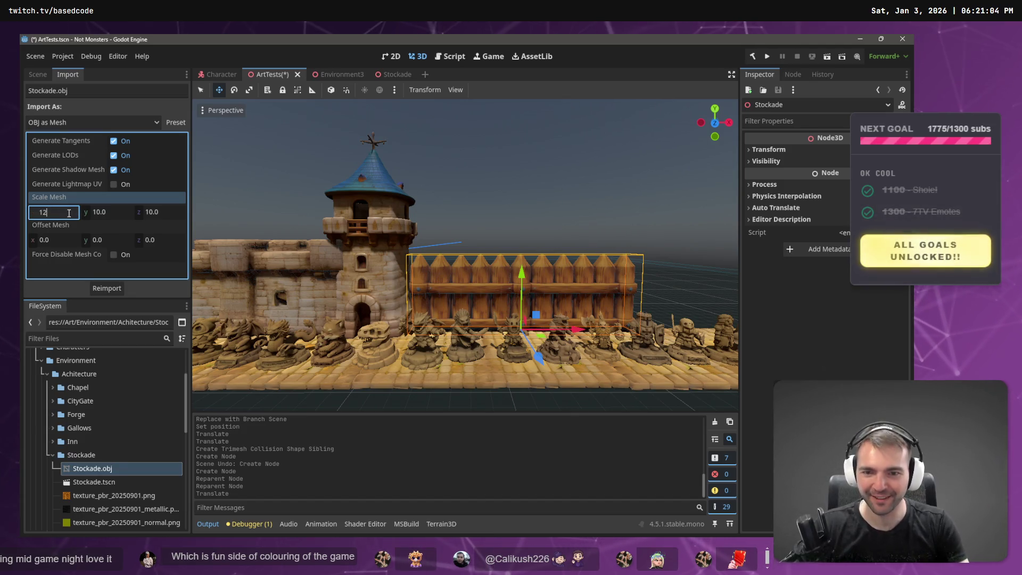
key("Tab")
type("12")
key("Tab")
key("Return")
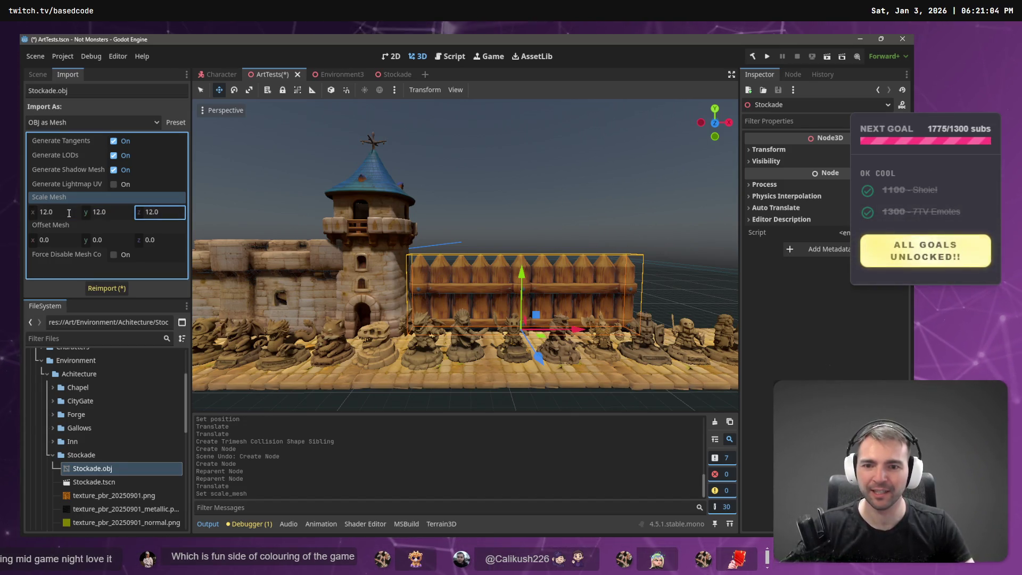
left_click(104, 290)
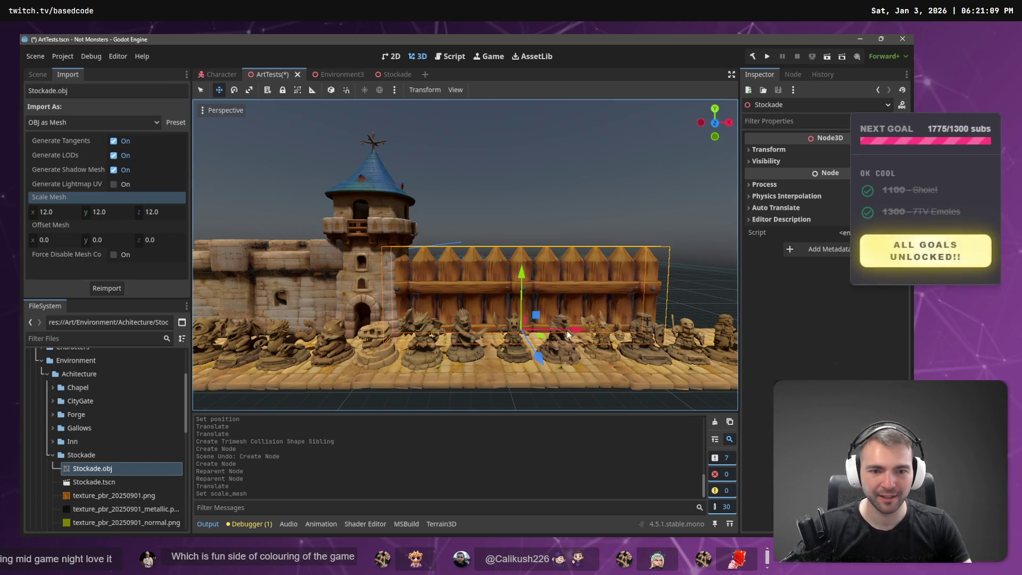
left_click(344, 74)
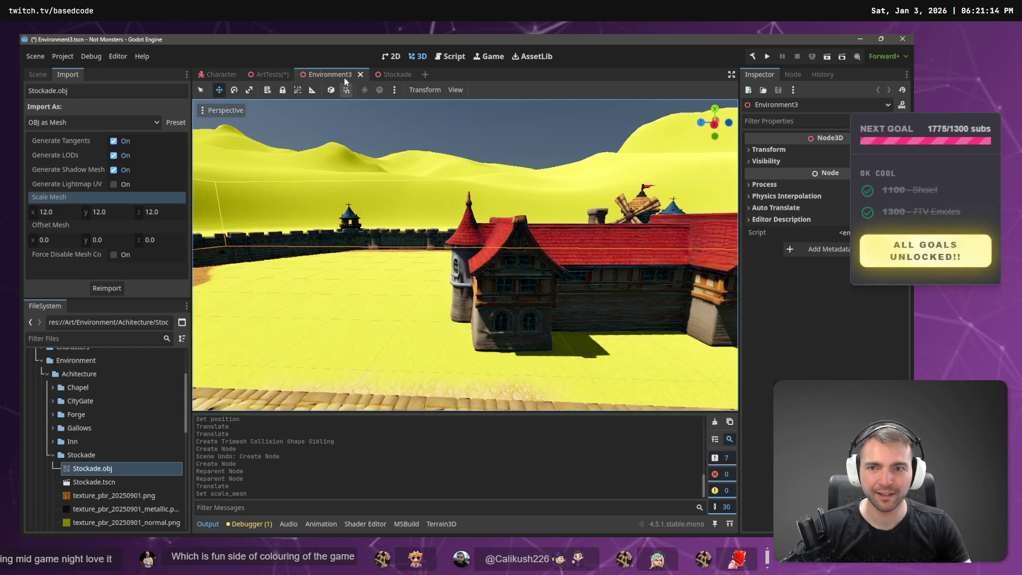
Raise the enlarged fence mesh and delete its old CollisionShape3D
left_click(394, 74)
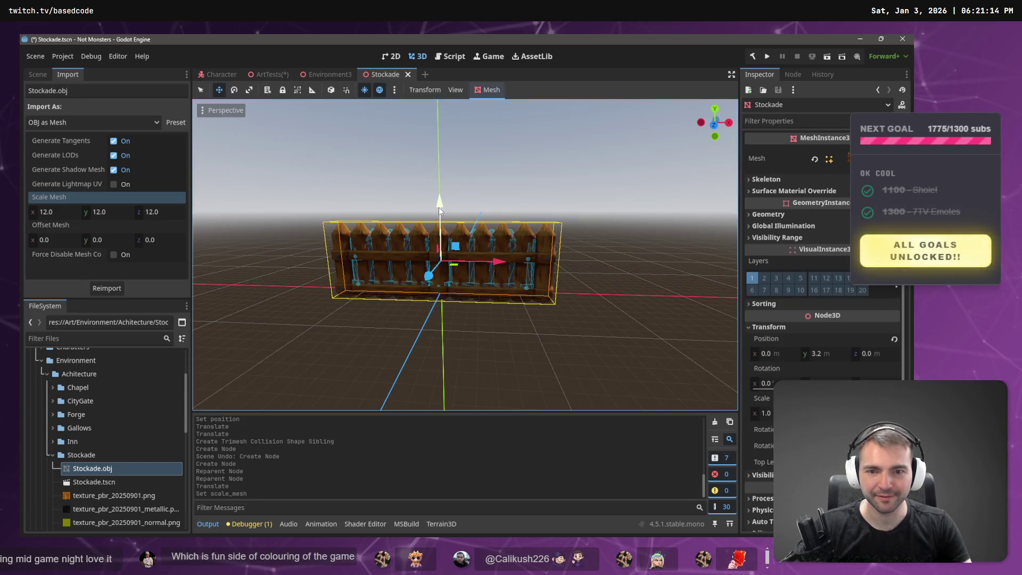
left_click_drag(438, 206, 440, 197)
left_click(39, 73)
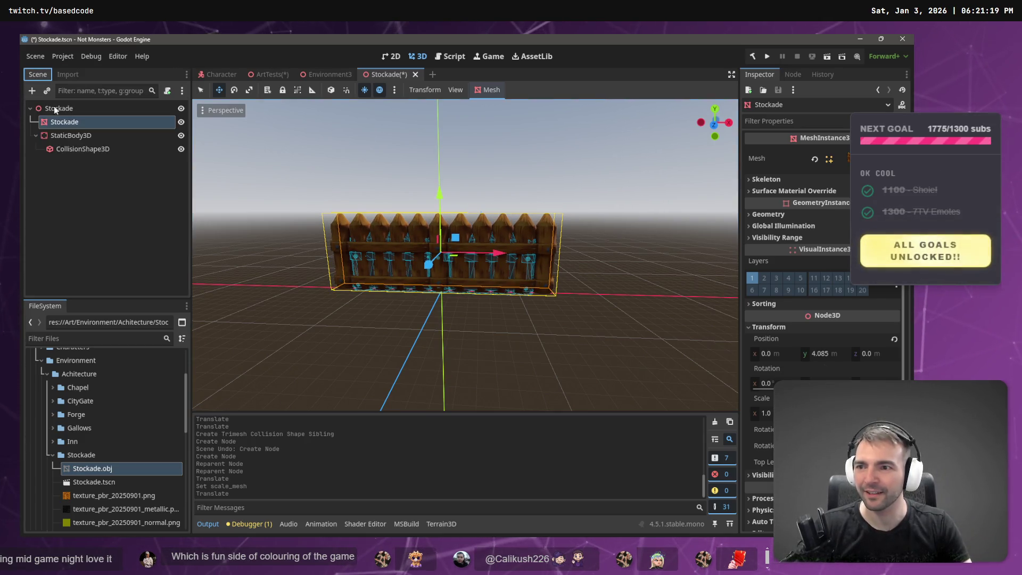
left_click(75, 135)
left_click(78, 148)
key("Delete")
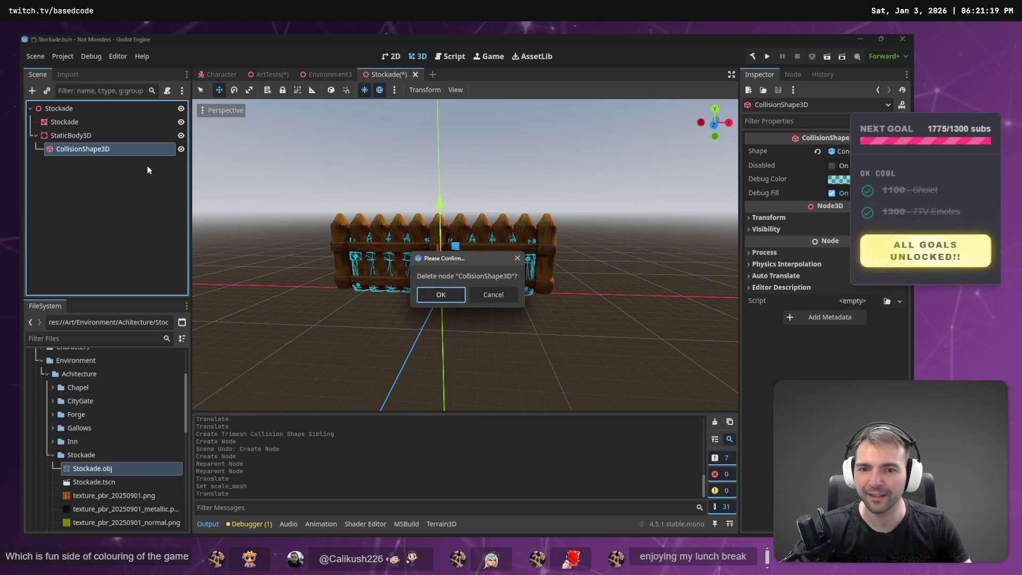
left_click(438, 293)
Create a new sibling trimesh collision shape, rearrange the StaticBody3D, and save the Stockade scene
left_click(92, 123)
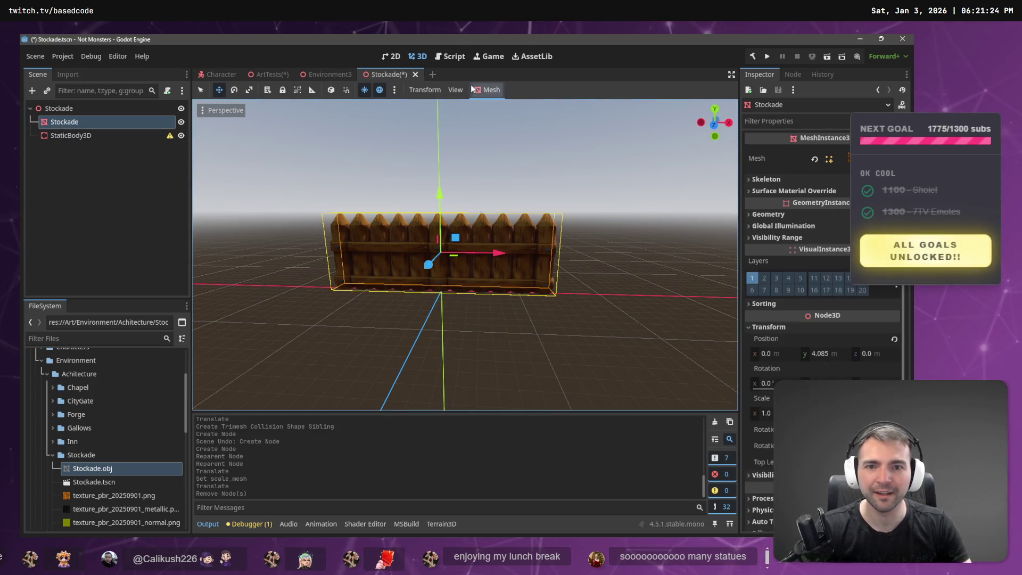
left_click(487, 90)
left_click(517, 106)
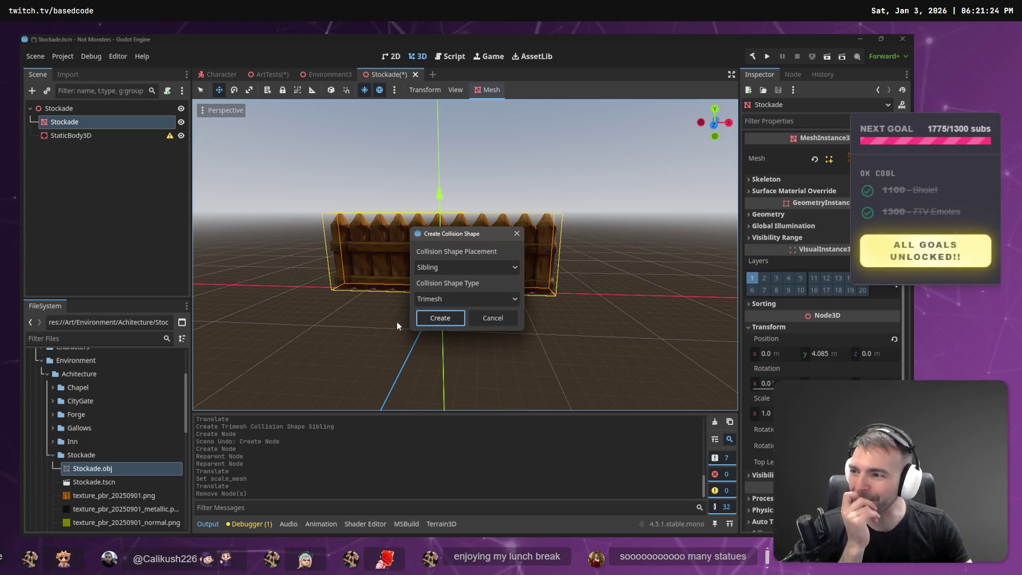
left_click(440, 318)
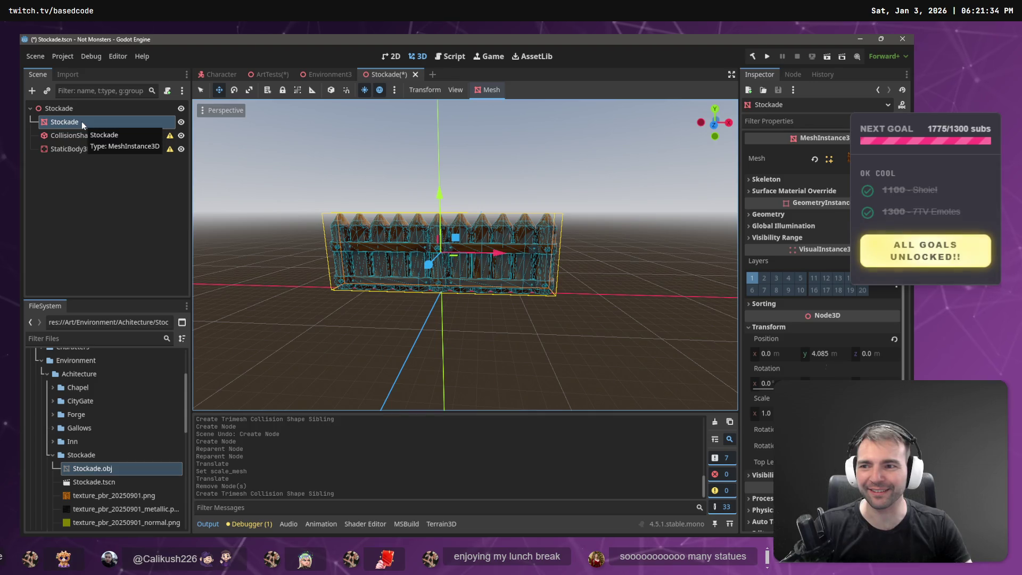
left_click_drag(72, 149, 84, 135)
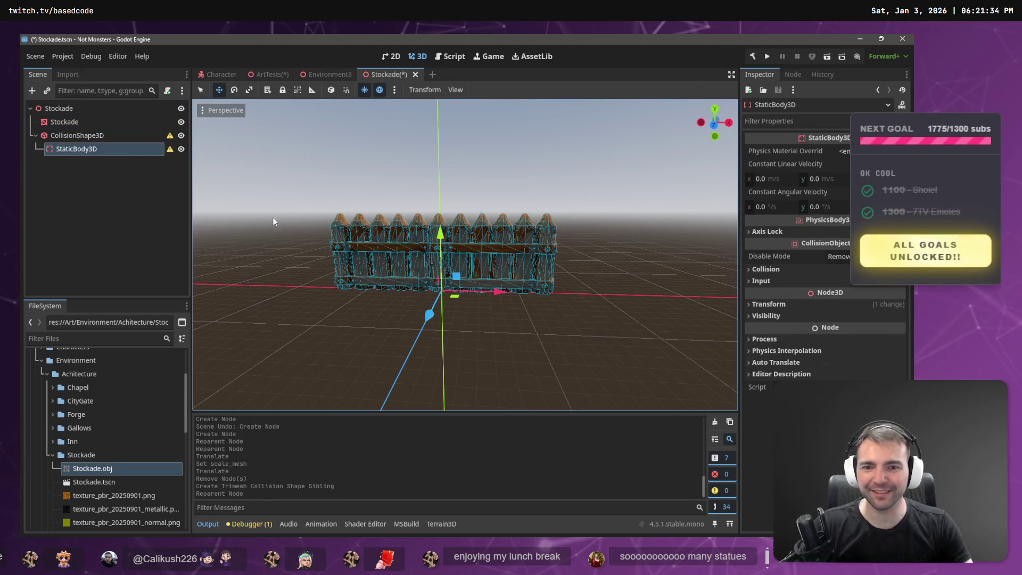
left_click(460, 176)
key("ctrl+s")
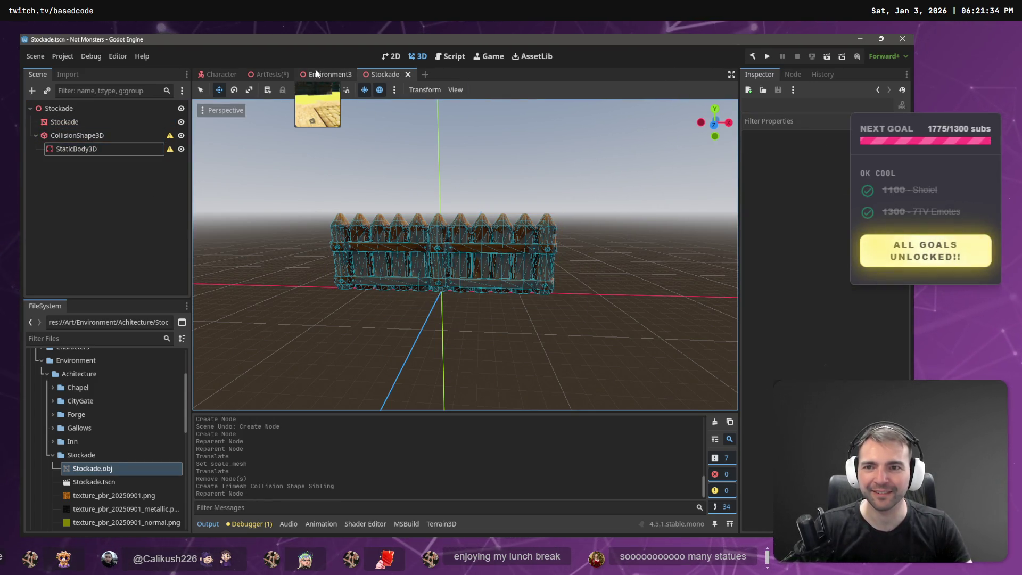
left_click(269, 75)
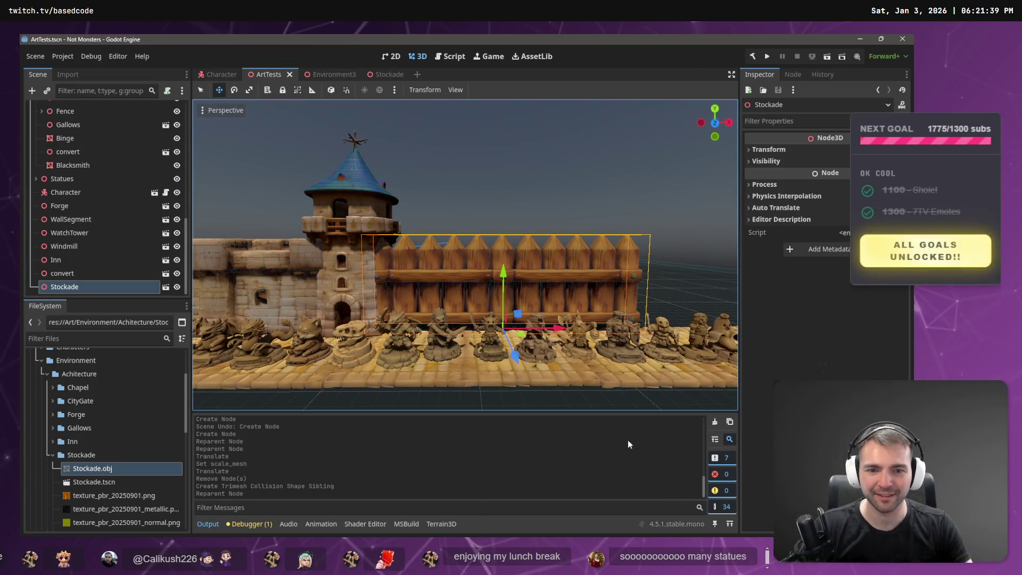
Slide the fence further right along the wall, save ArtTests, and run the game with F5
mouse_move(558, 332)
left_mouse_down()
mouse_move(580, 340)
mouse_move(480, 333)
mouse_move(622, 248)
mouse_move(419, 238)
mouse_move(449, 211)
left_mouse_up()
key("ctrl+s")
key("F5")
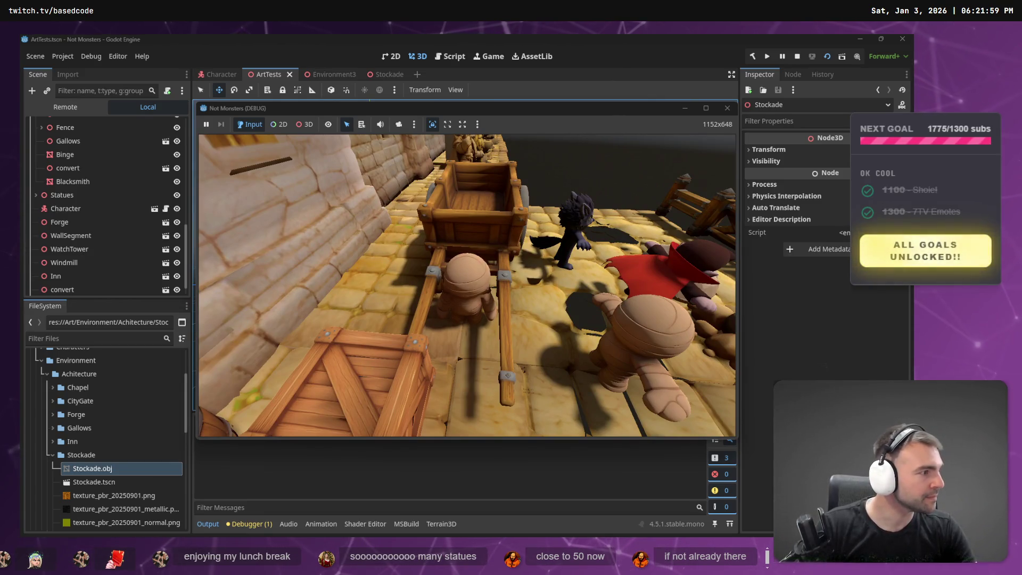
Walk the mummy past the cart and along the wooden stockade fence
key("alt+Tab")
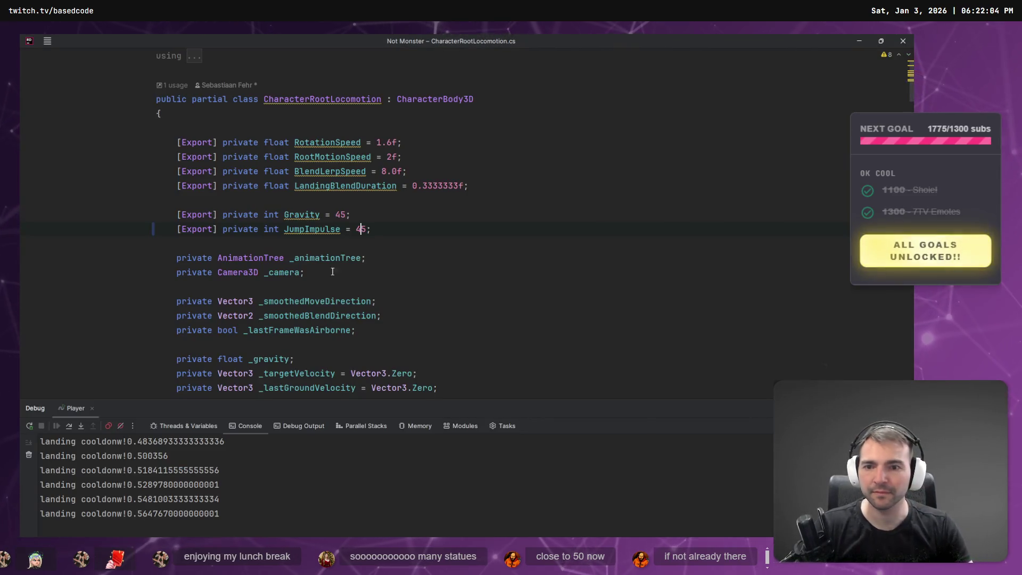
key("alt+Tab")
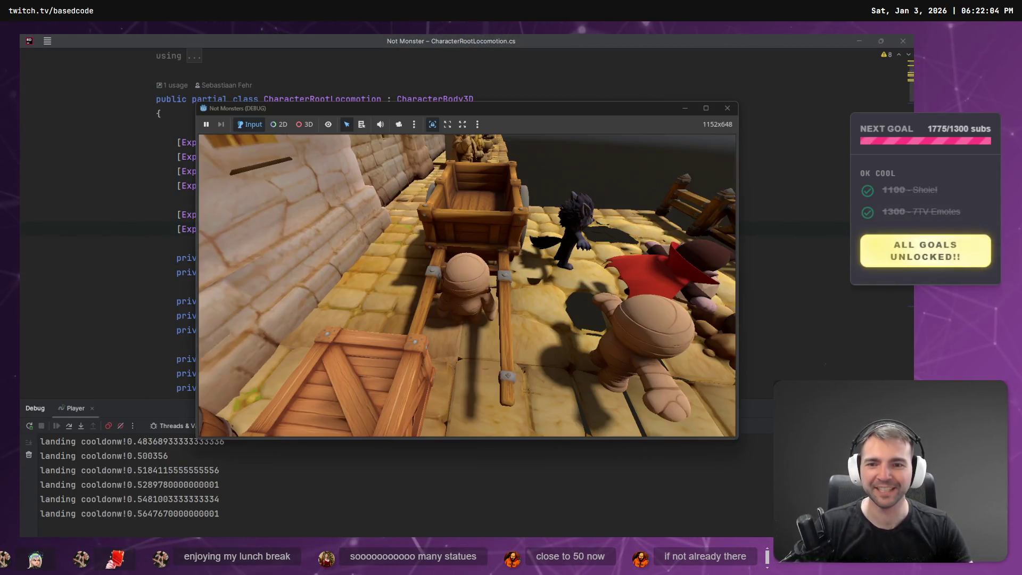
key("w")
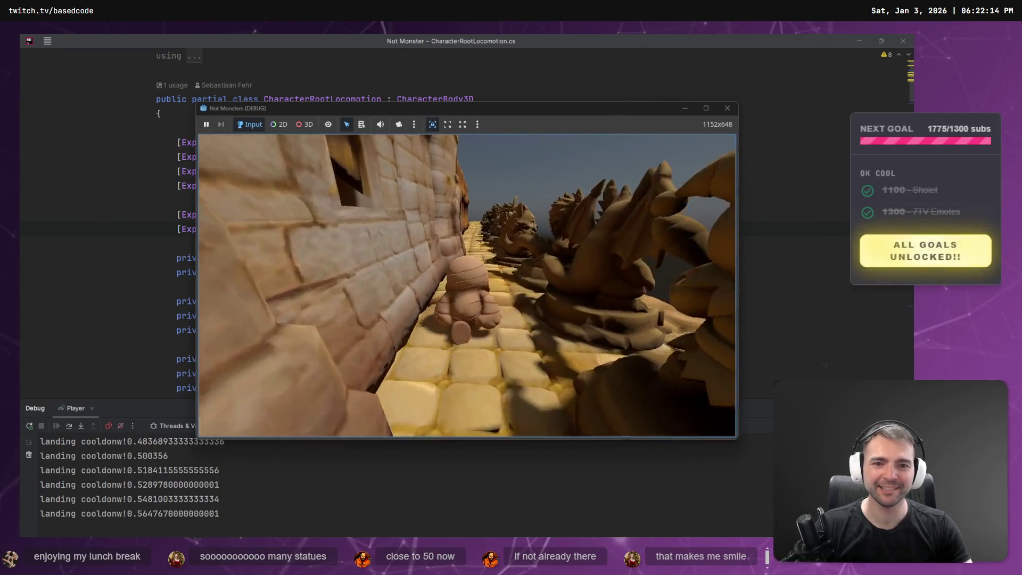
key("w")
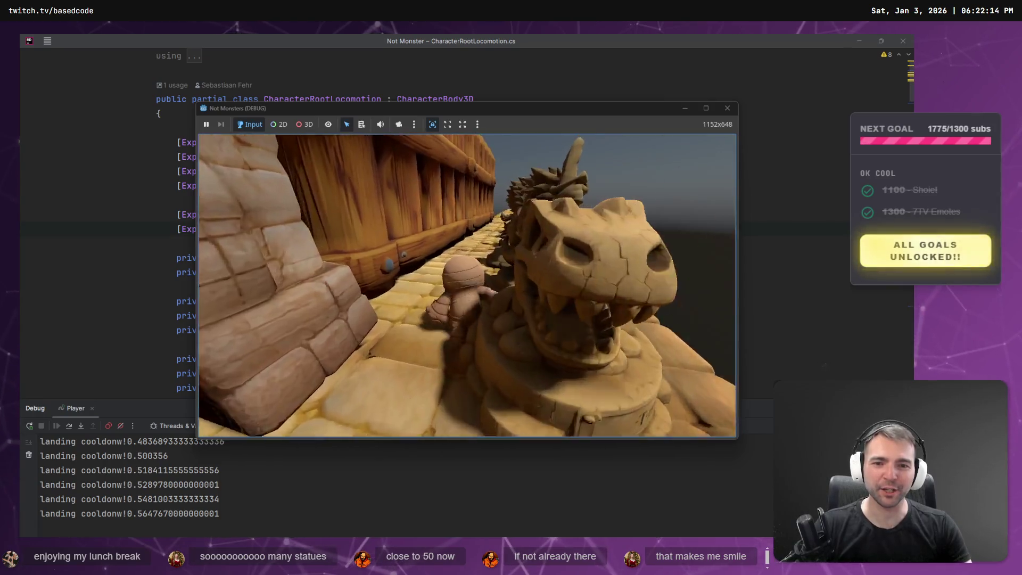
key("w")
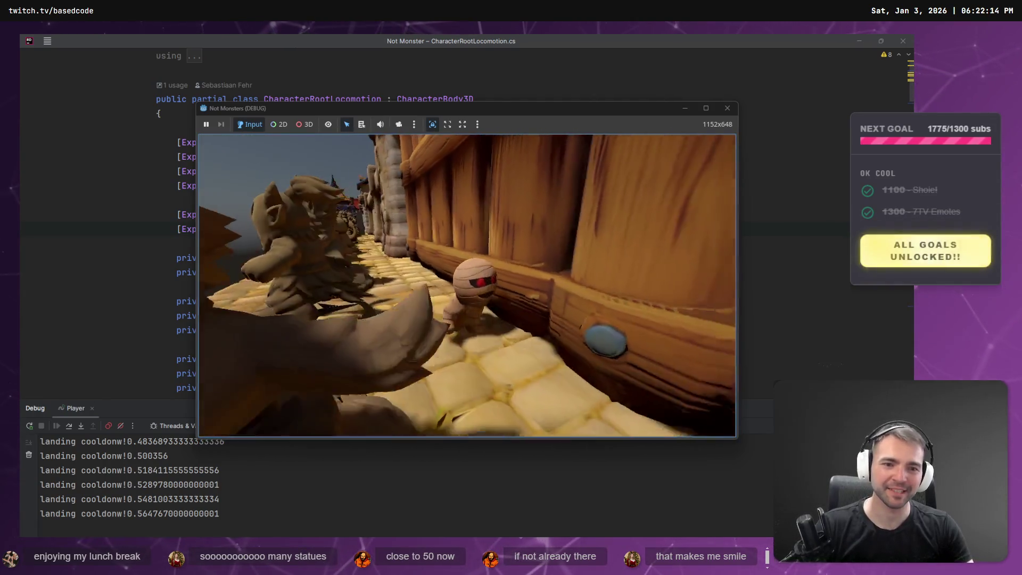
key("w")
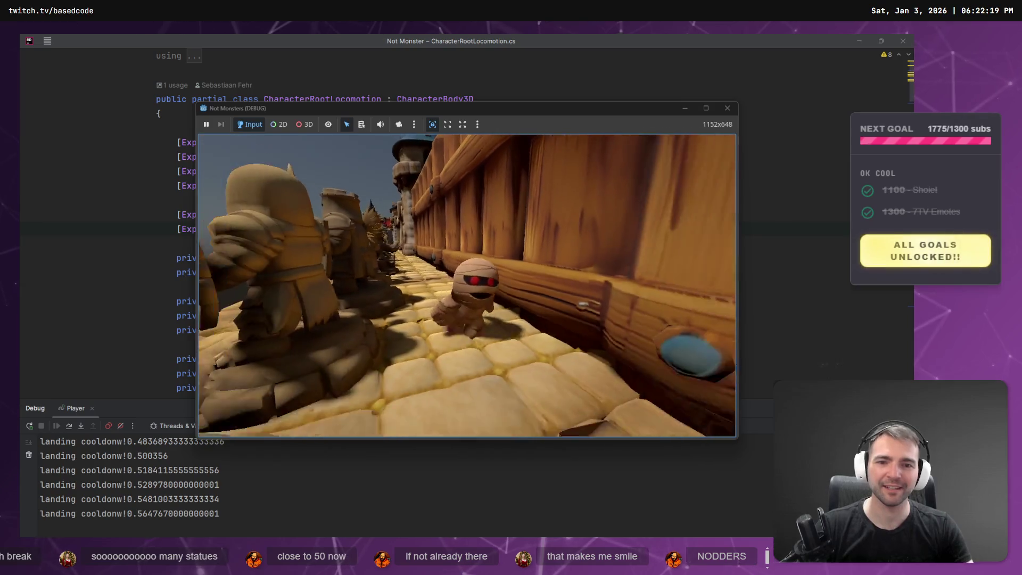
key("w")
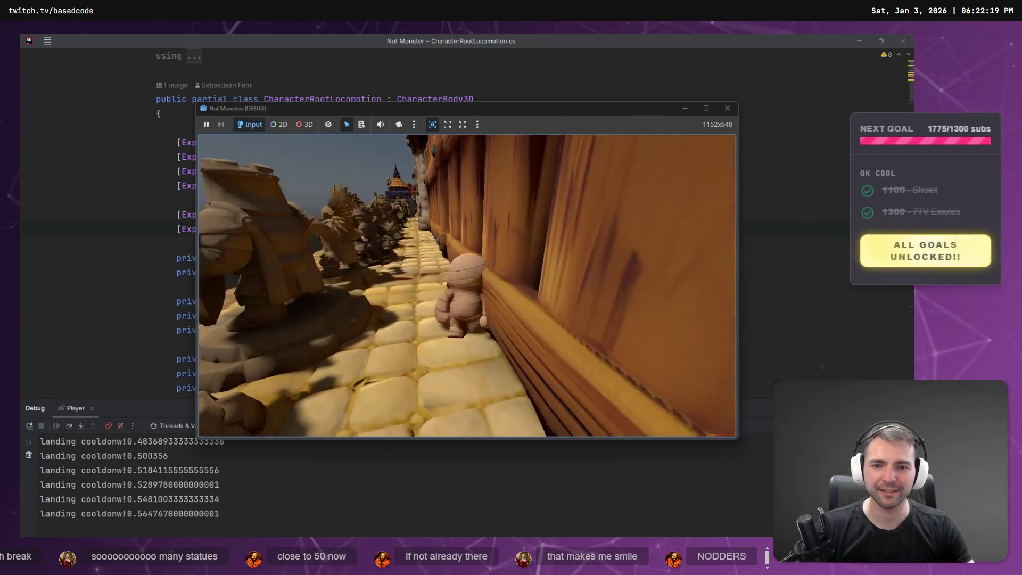
Walk along the statue row and back beside the fence, then close the game
key("s")
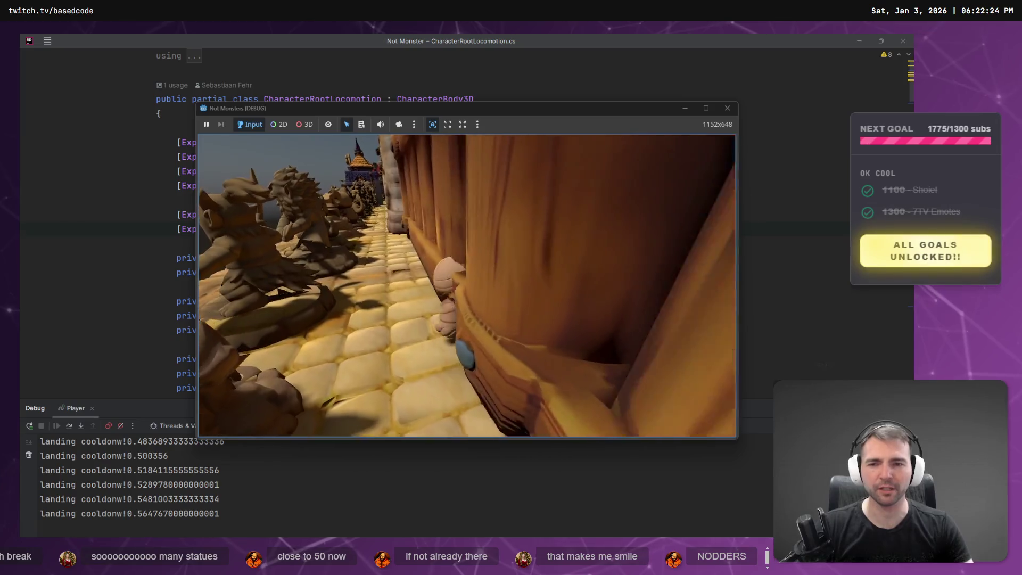
key("d")
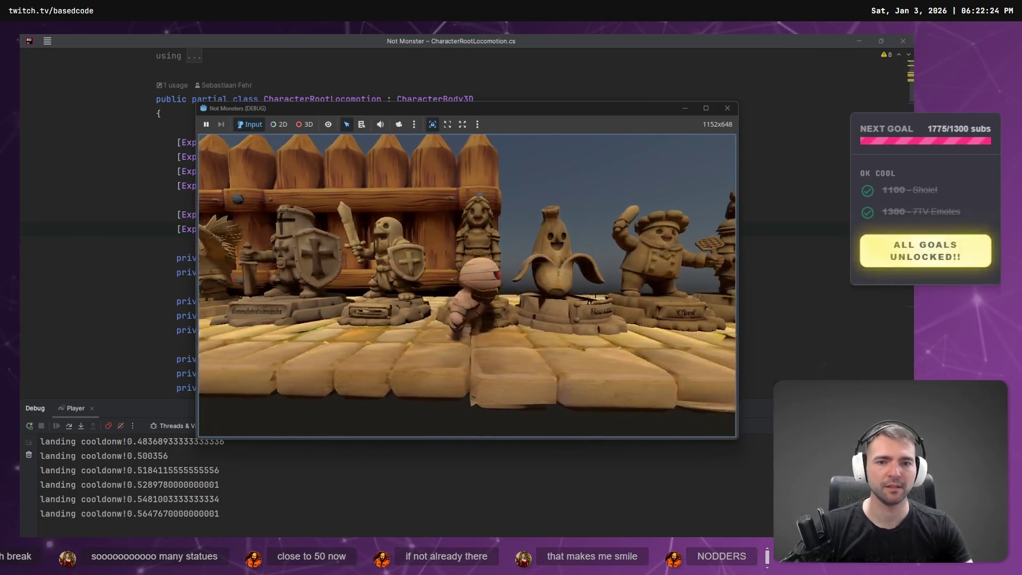
key("w")
key("alt+Tab")
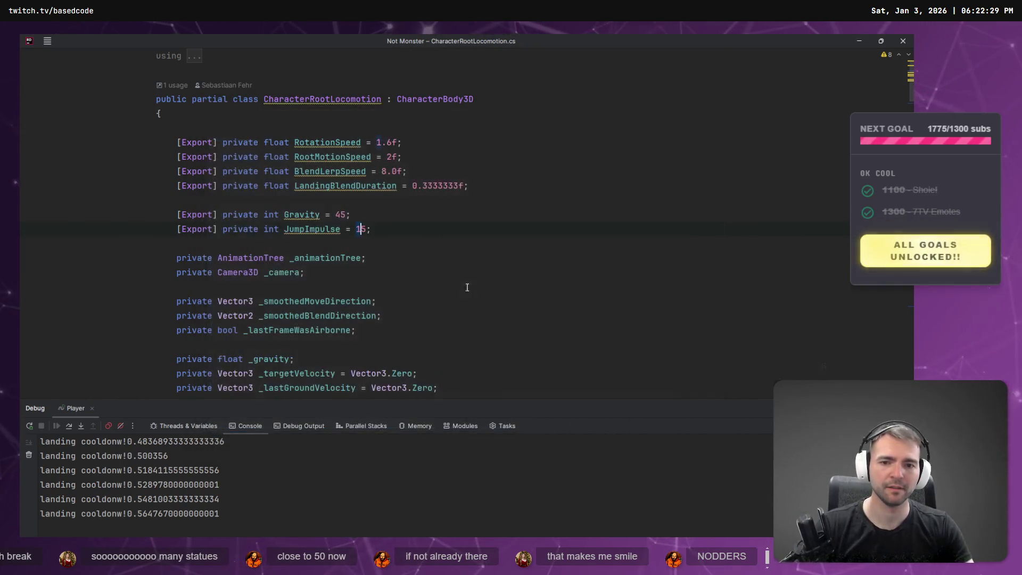
key("alt+Tab")
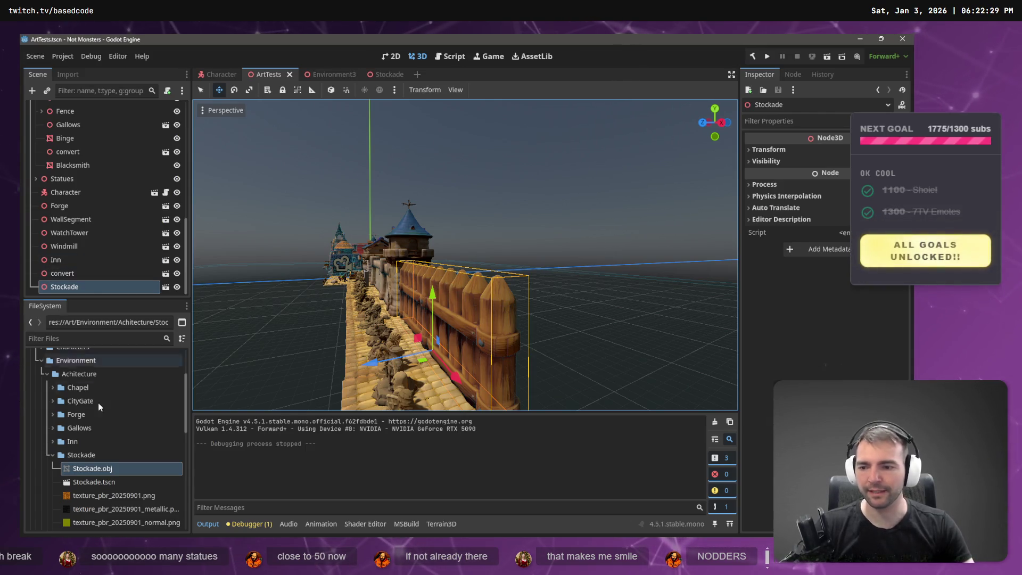
Inspect the Stockade mesh and StaticBody3D nodes in the Stockade scene
left_click(396, 78)
left_click(85, 135)
left_click(91, 122)
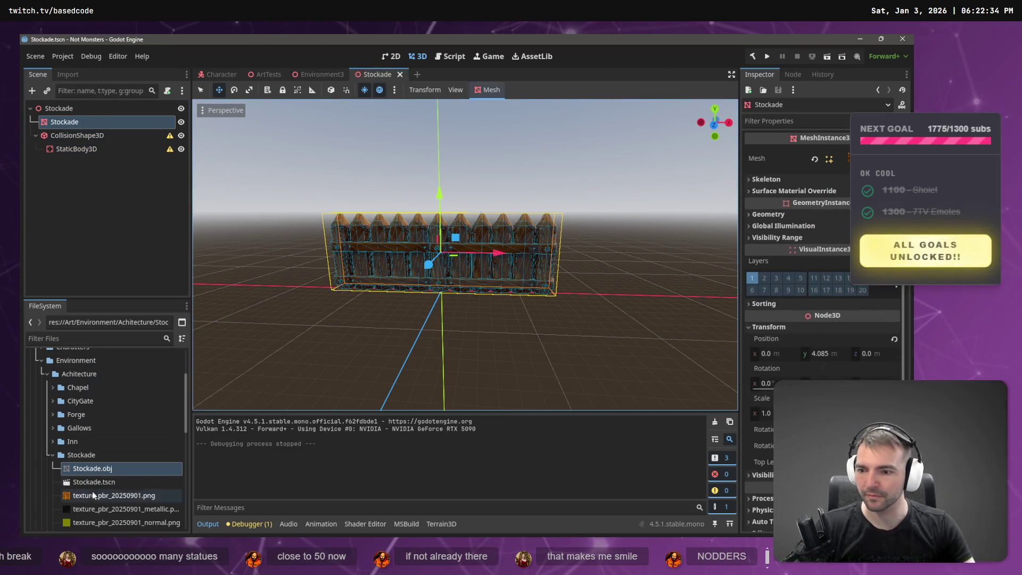
left_click(104, 149)
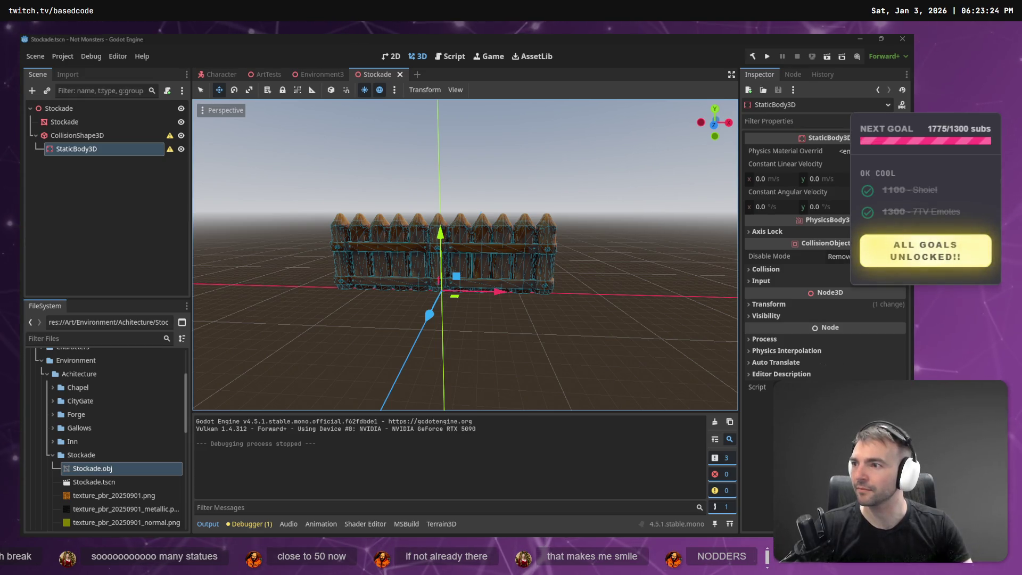
scroll(395, 210, "up", 6)
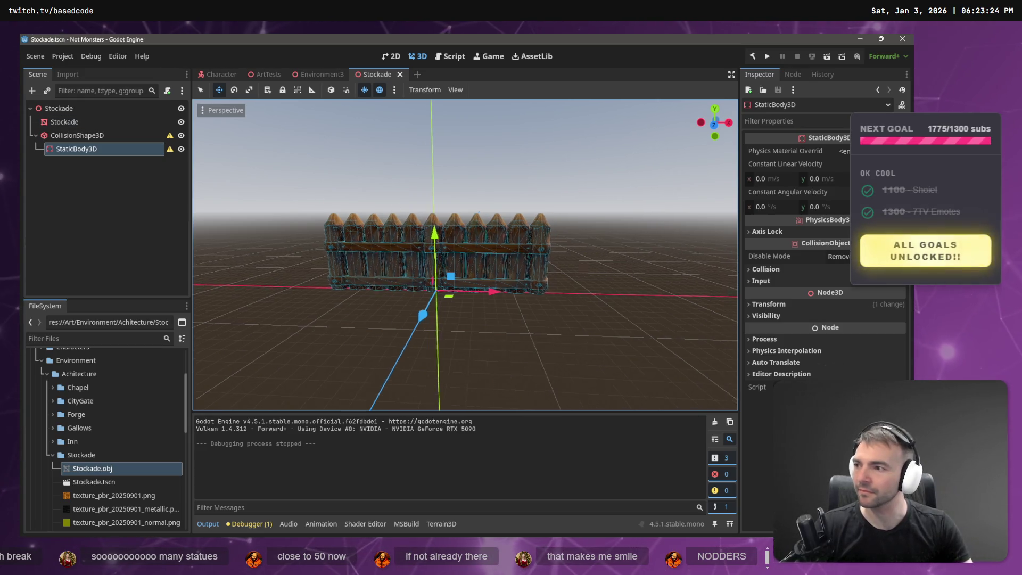
scroll(379, 181, "down", 3)
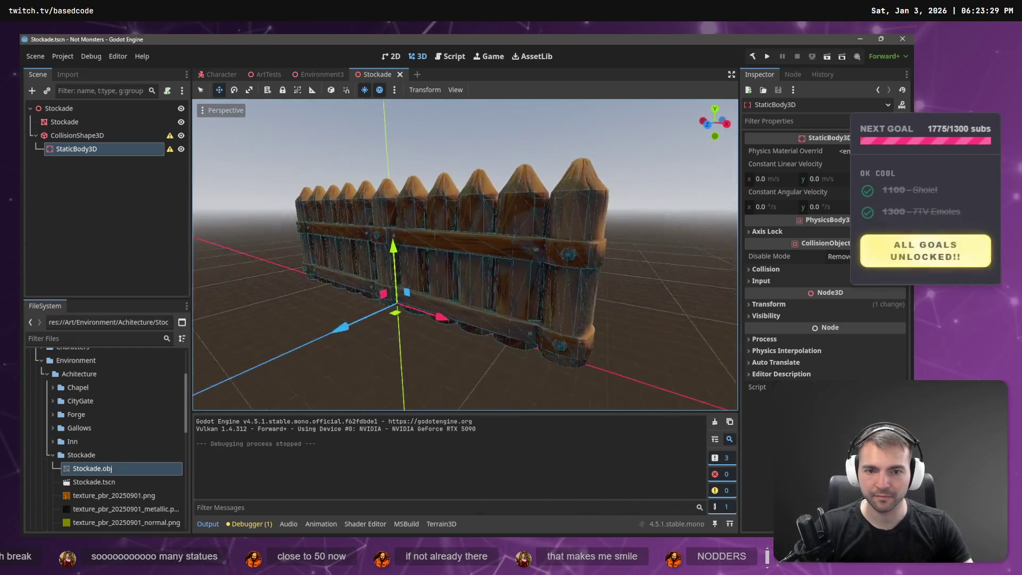
scroll(380, 181, "up", 3)
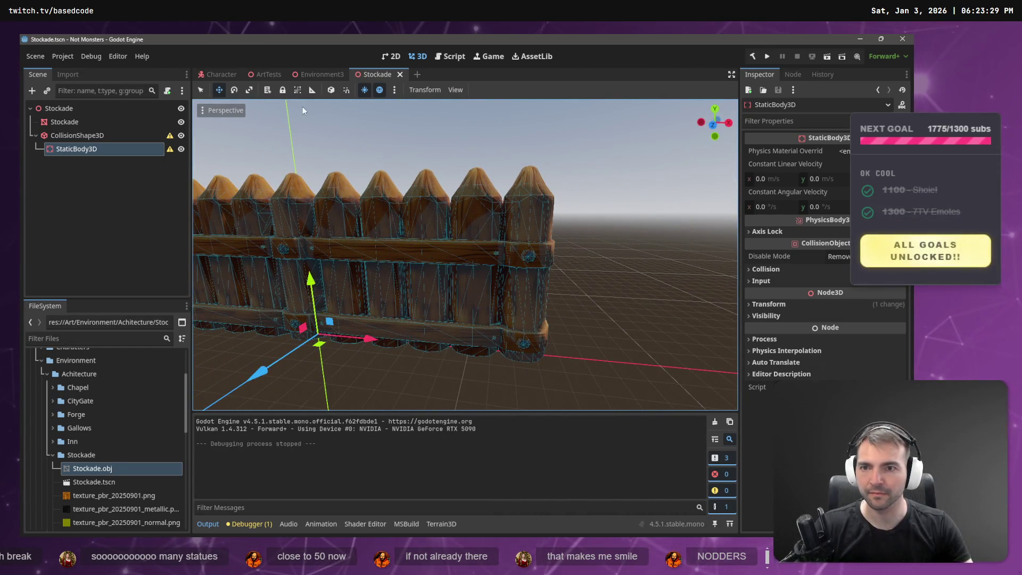
Delete the old Stockade fence from ArtTests and drag in a new Stockade.tscn instance
left_click(266, 73)
left_click_drag(509, 254, 509, 255)
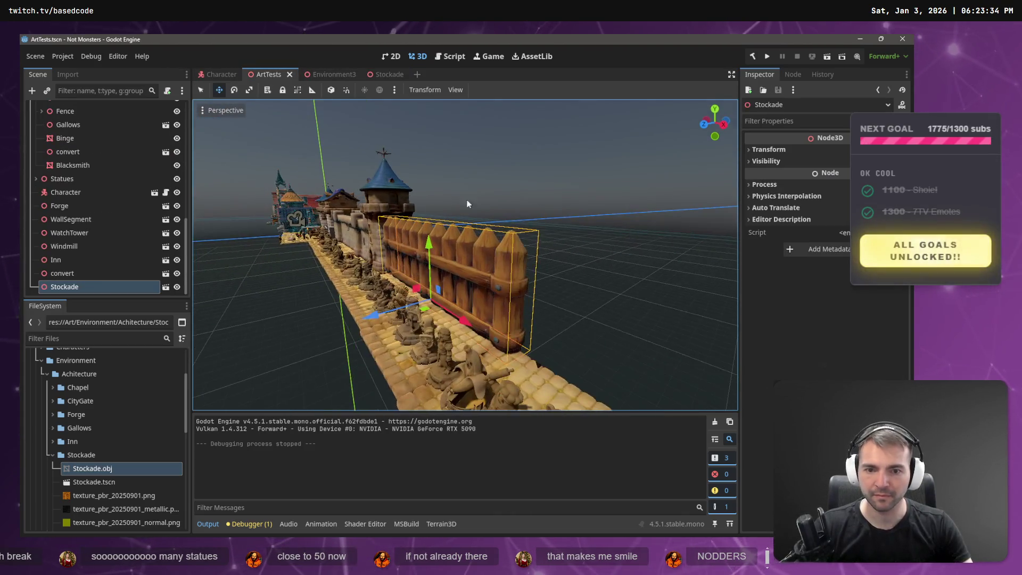
key("Delete")
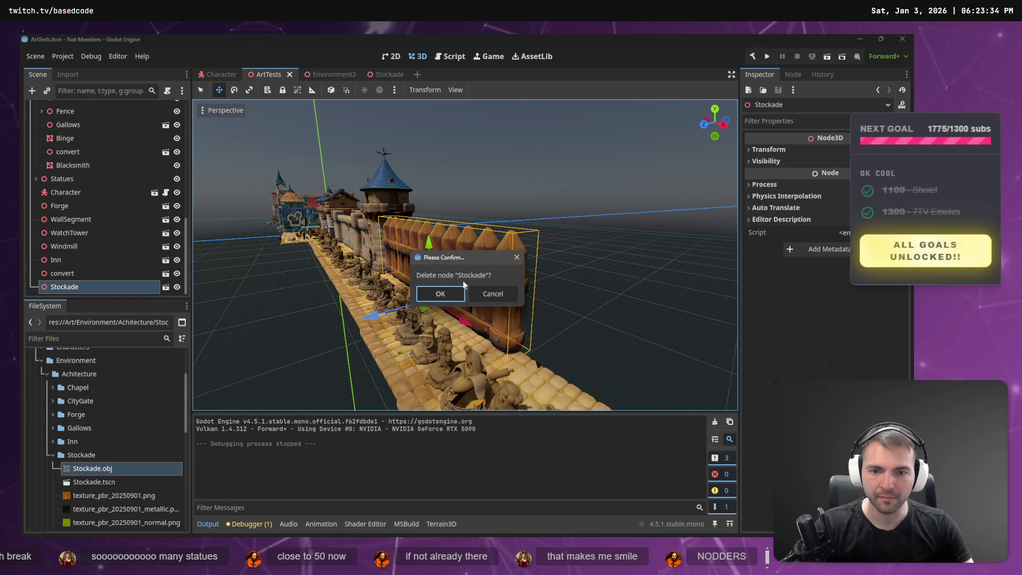
key("Return")
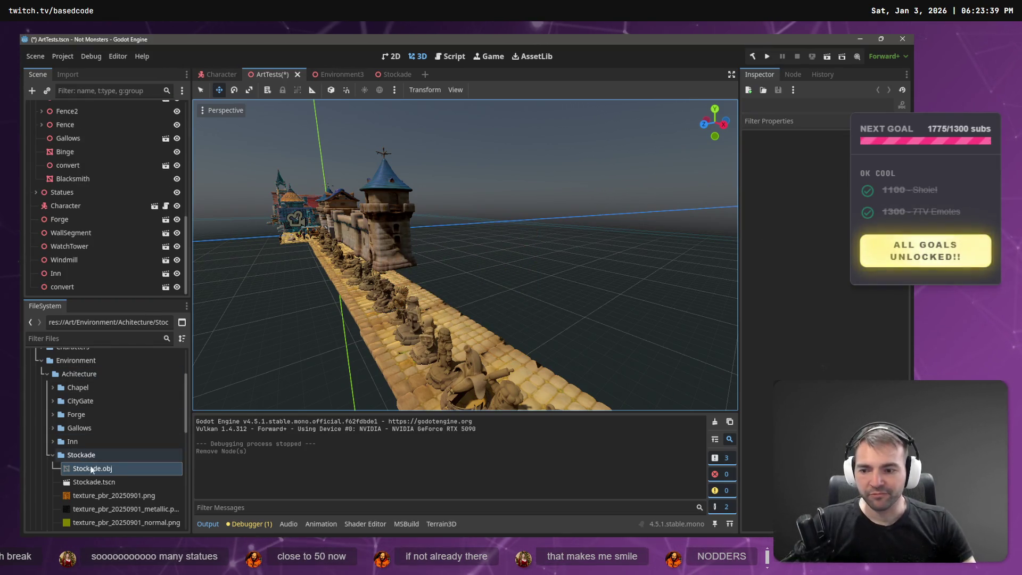
mouse_move(94, 482)
left_mouse_down()
mouse_move(415, 288)
mouse_move(423, 294)
left_mouse_up()
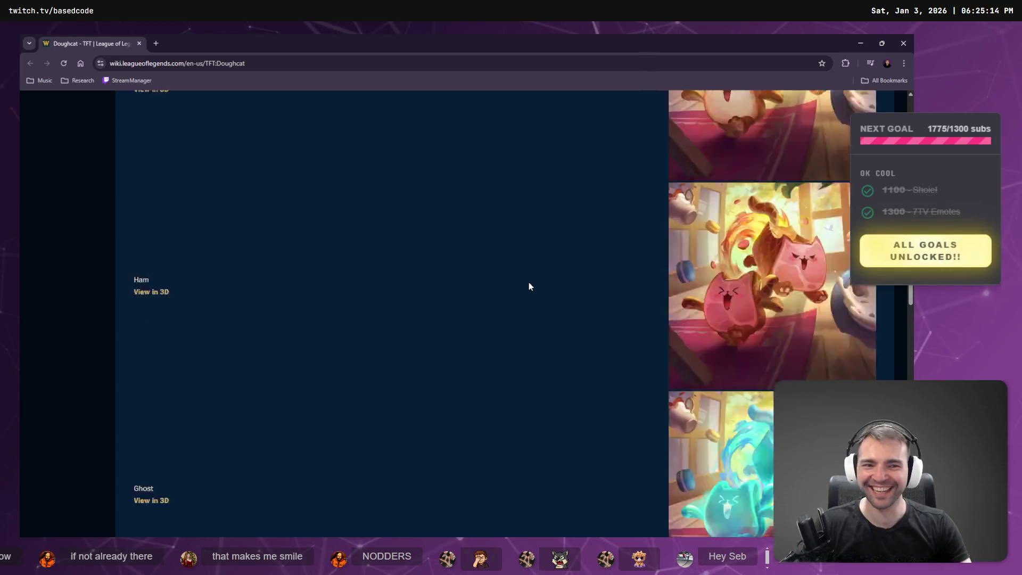
Scroll down the Doughcat TFT wiki page toward its skin artwork
scroll(526, 290, "down", 10)
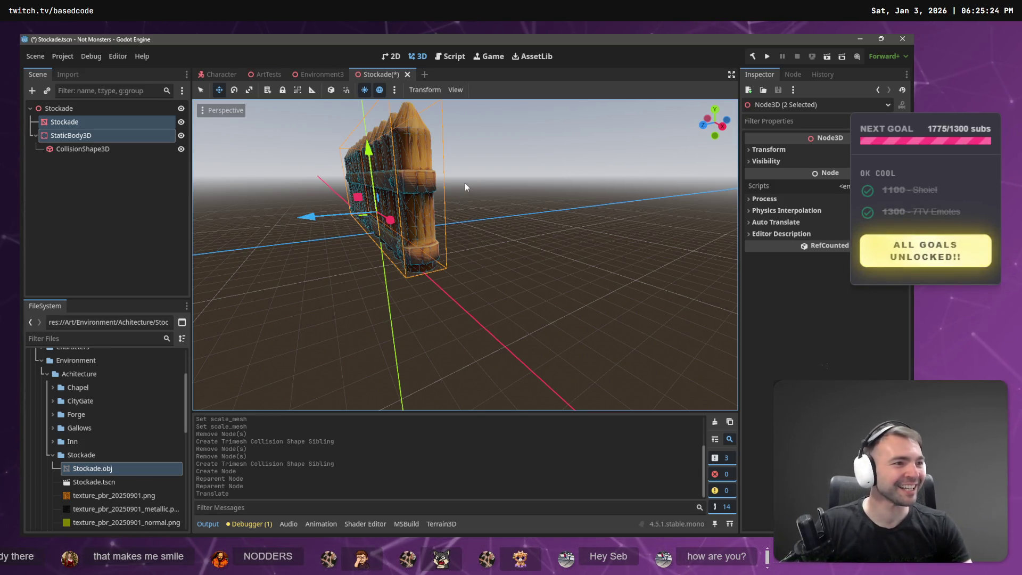
Lower the fence slightly along Y in the Stockade scene and save it
key("ctrl+s")
mouse_move(452, 134)
left_mouse_down()
mouse_move(343, 181)
mouse_move(266, 181)
mouse_move(452, 137)
left_mouse_up()
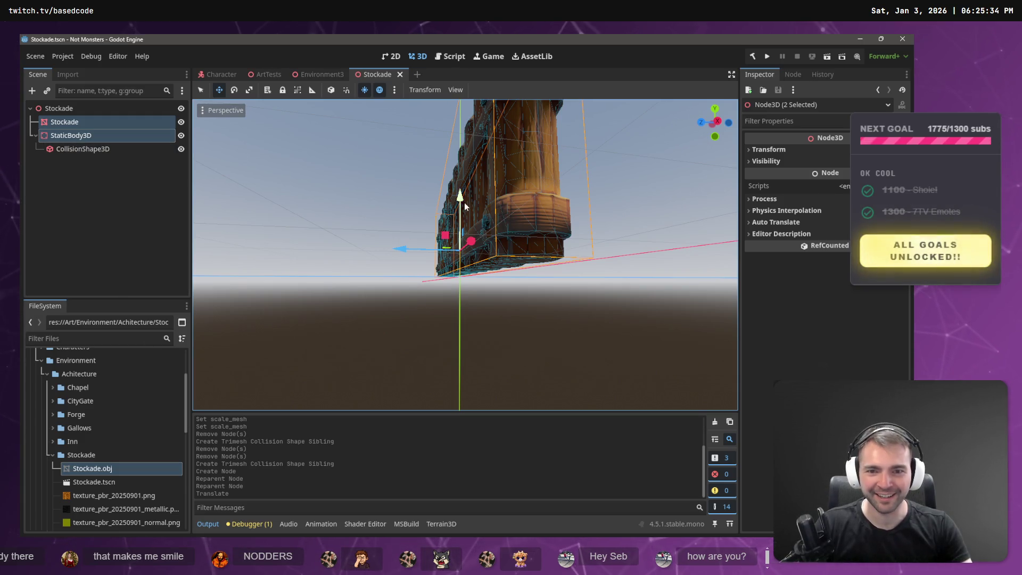
left_click_drag(462, 200, 464, 200)
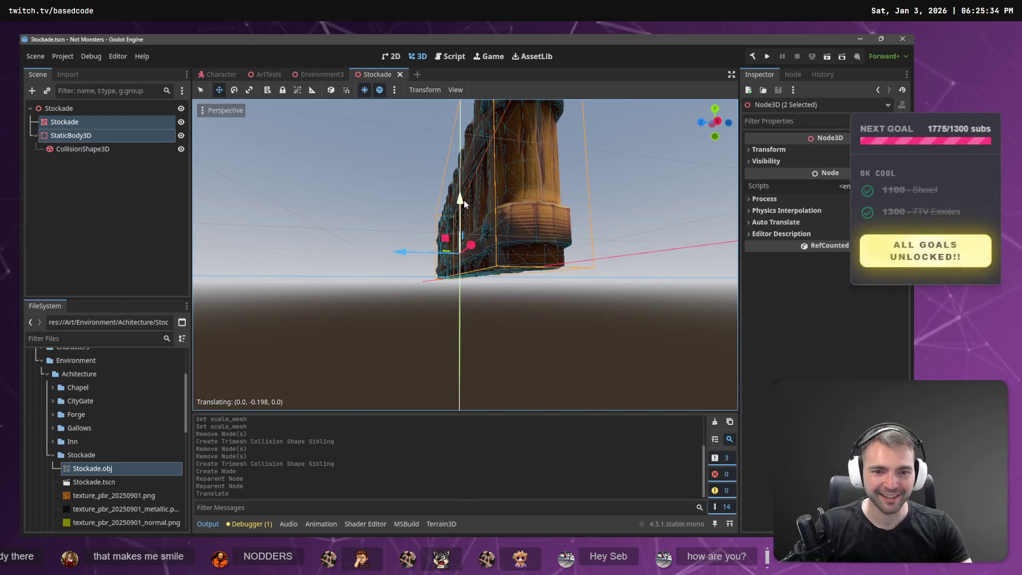
key("ctrl+s")
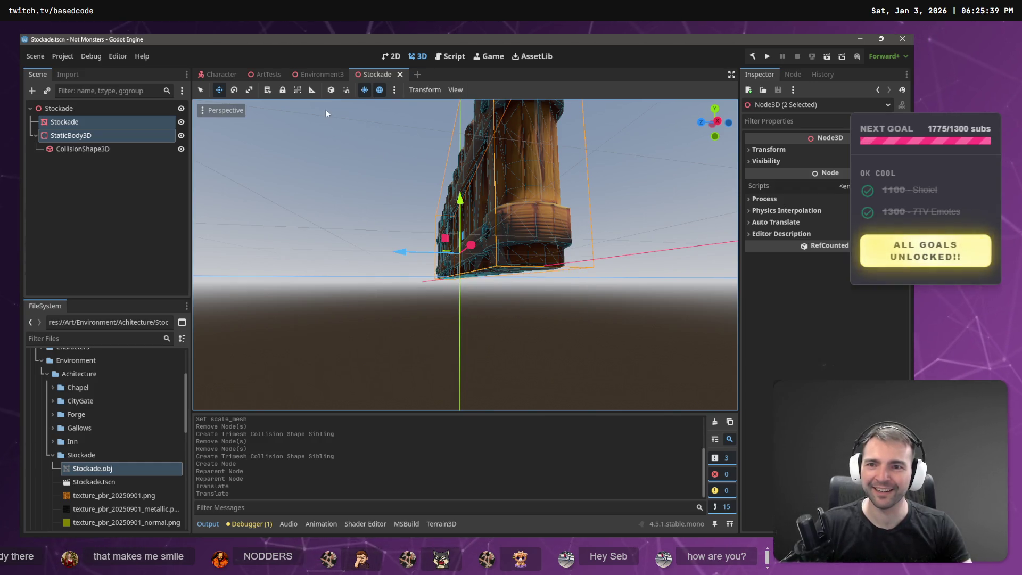
In ArtTests, slide the fence left so it sits against the castle tower
left_click(316, 74)
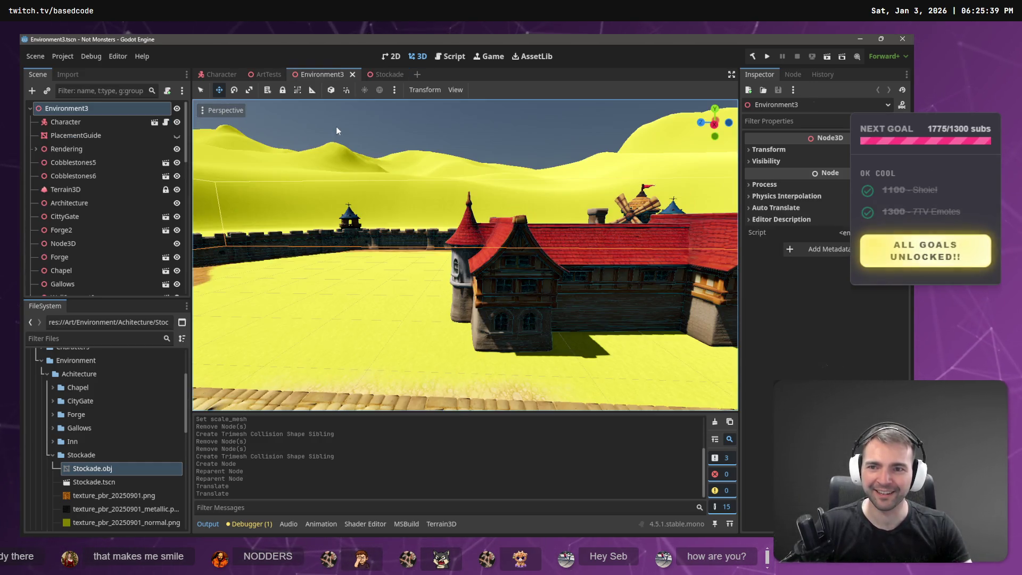
left_click(260, 75)
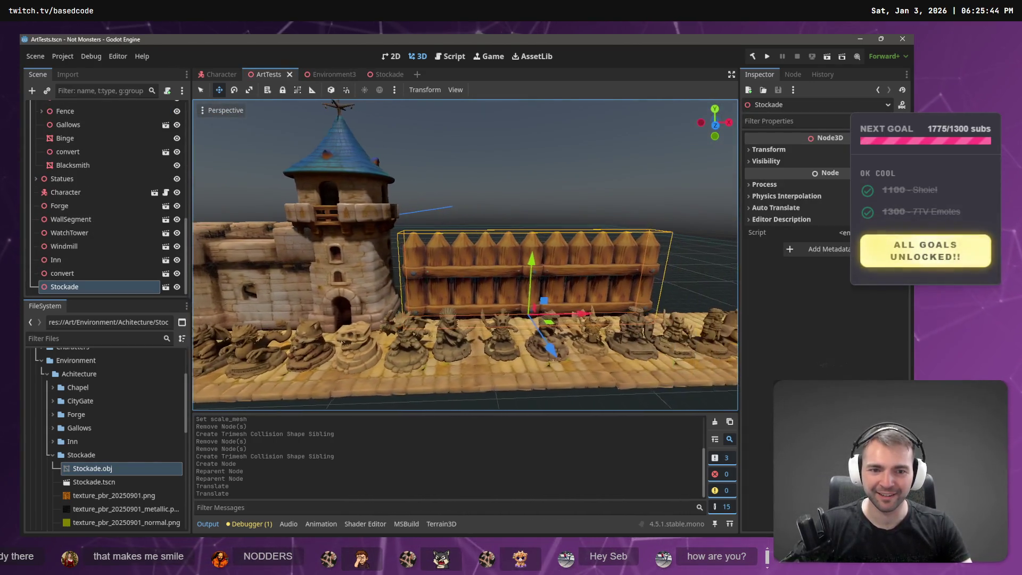
left_click_drag(571, 314, 560, 314)
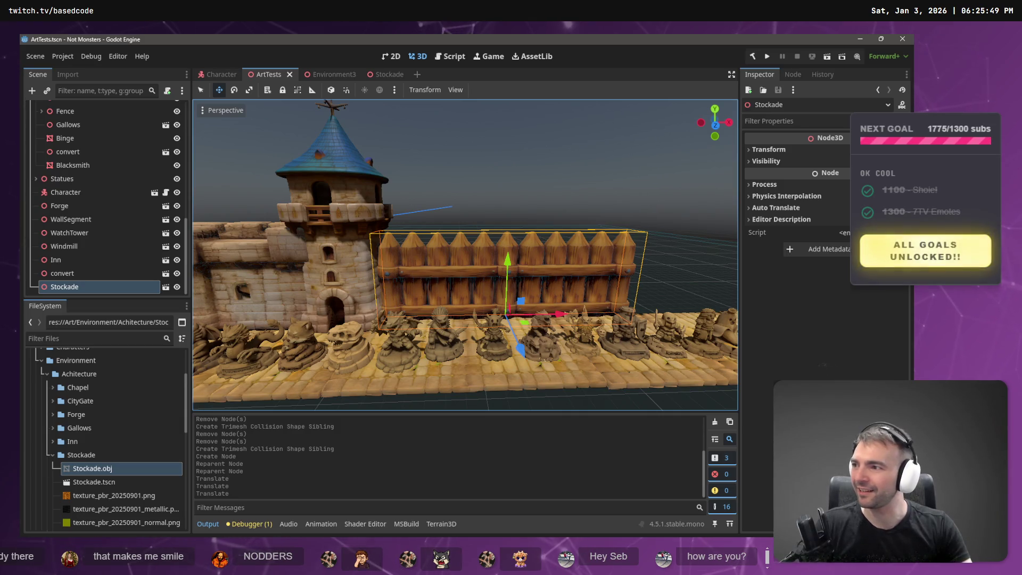
key("alt+Tab")
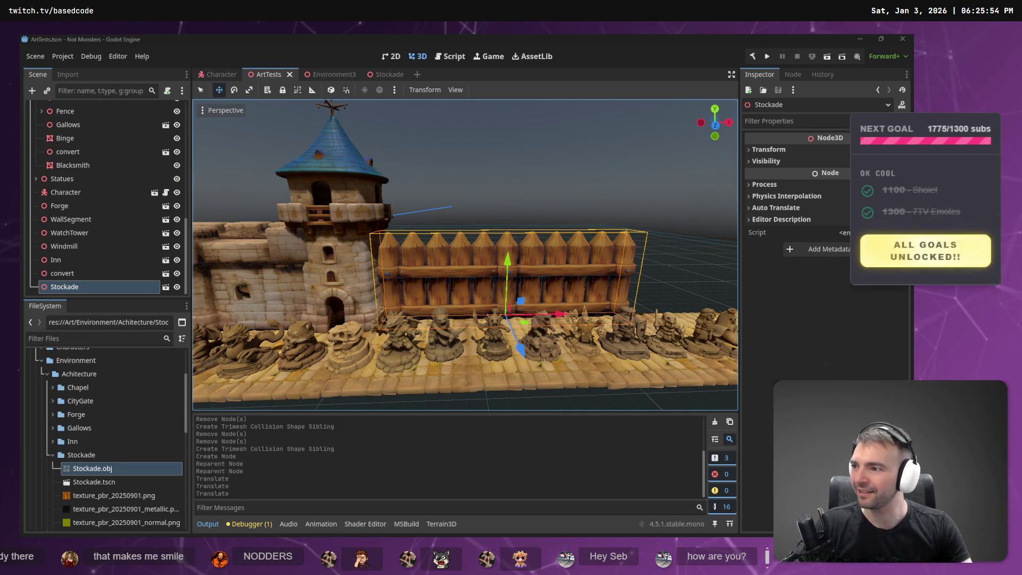
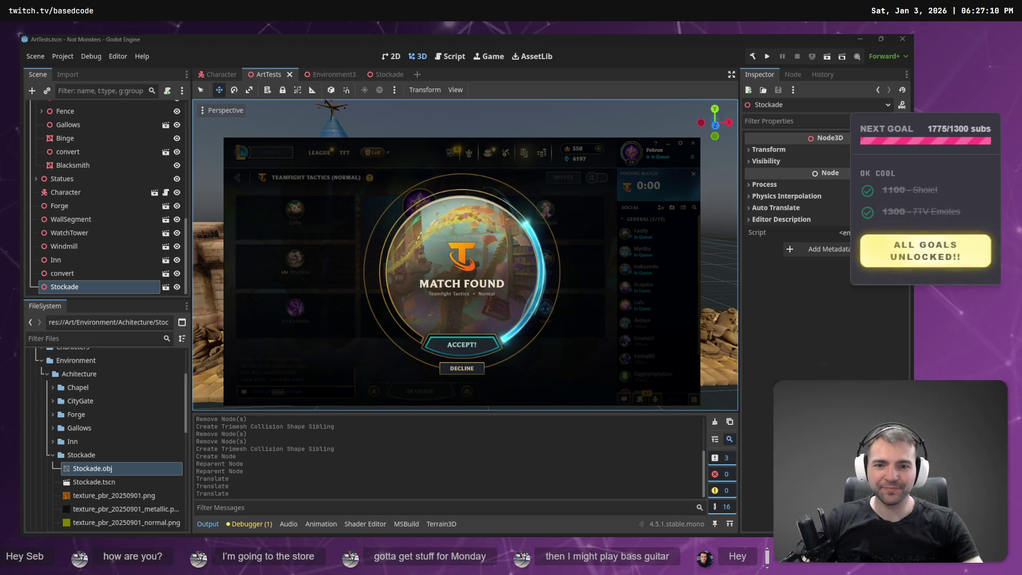
Accept the Teamfight Tactics Match Found popup, then bring the Godot editor back to the front
left_click(486, 347)
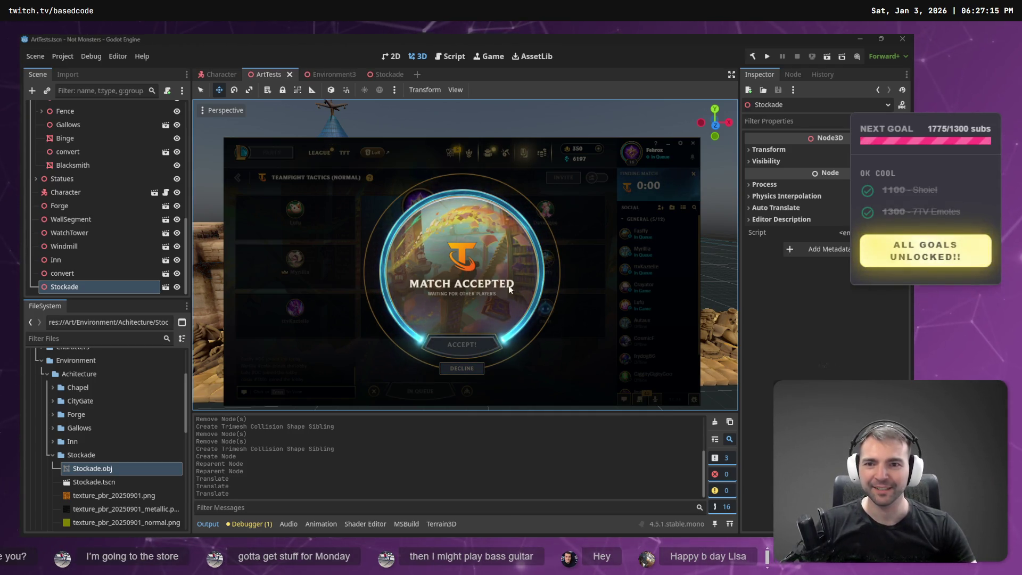
left_click(587, 72)
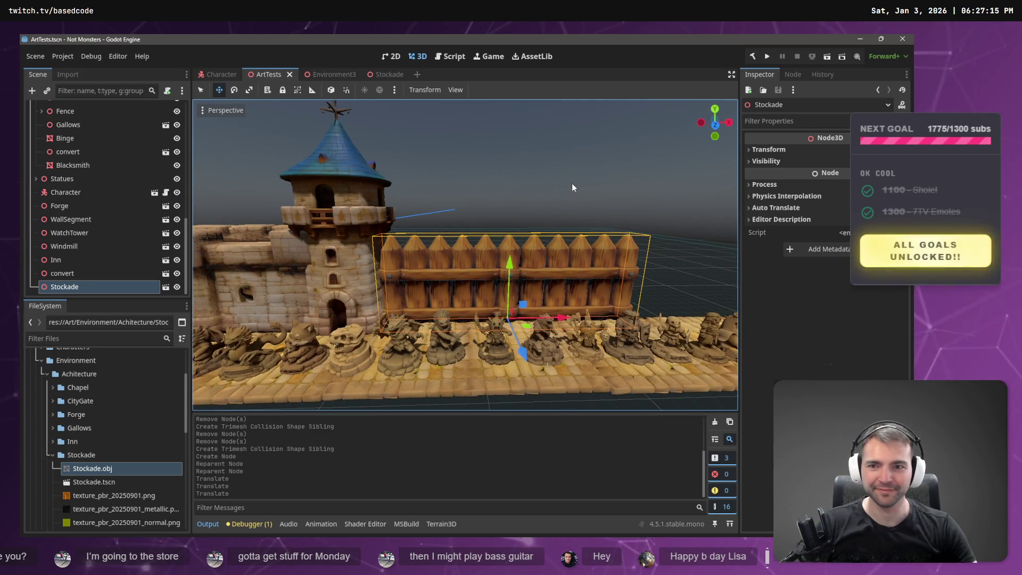
Check the Stockade fence node beside the castle tower in the 3D viewport
mouse_move(330, 75)
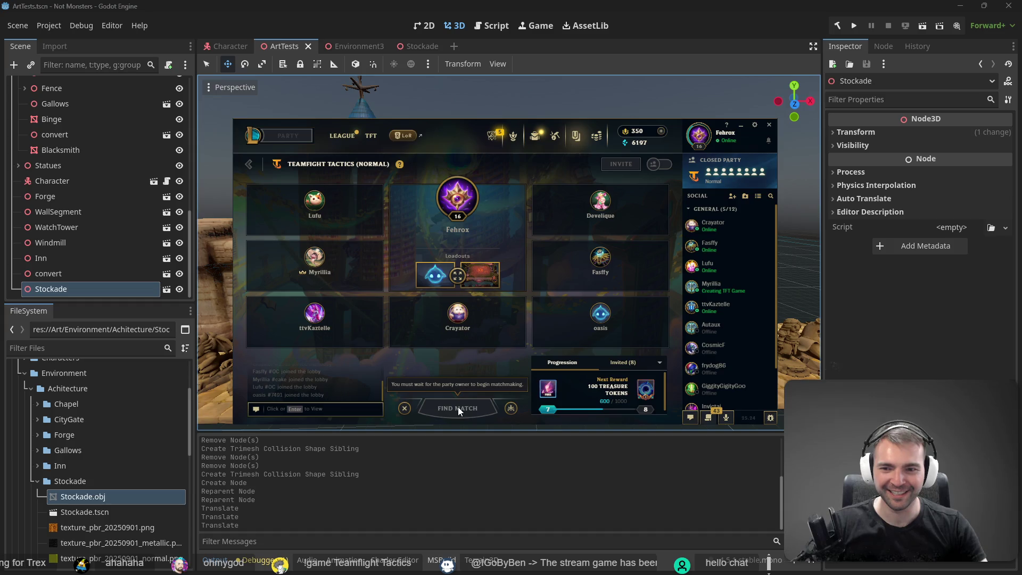
Accept the new match and shift the loaded game window left to show the player list
left_click(541, 351)
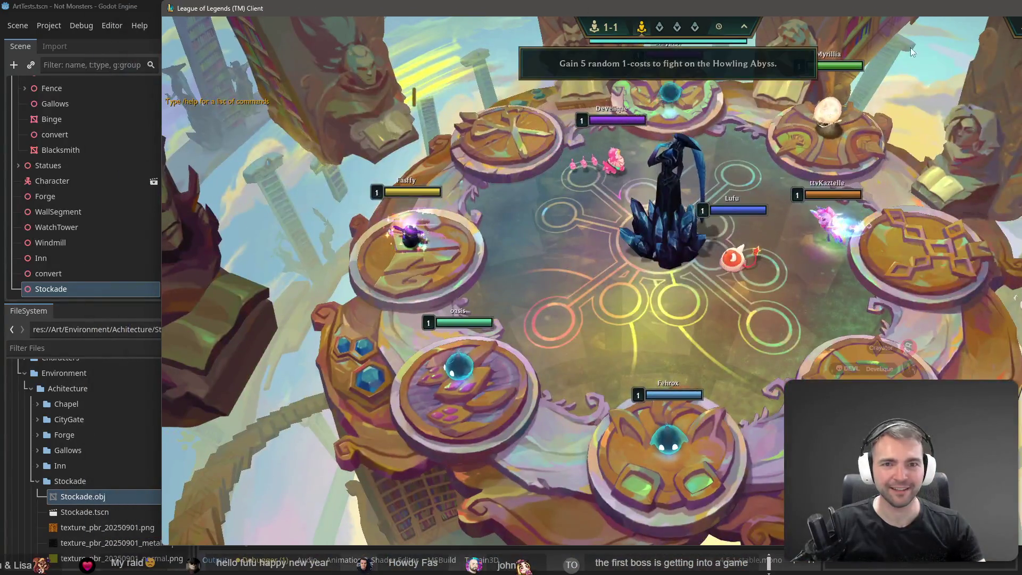
mouse_move(638, 13)
left_mouse_down()
mouse_move(449, 46)
mouse_move(480, 14)
left_mouse_up()
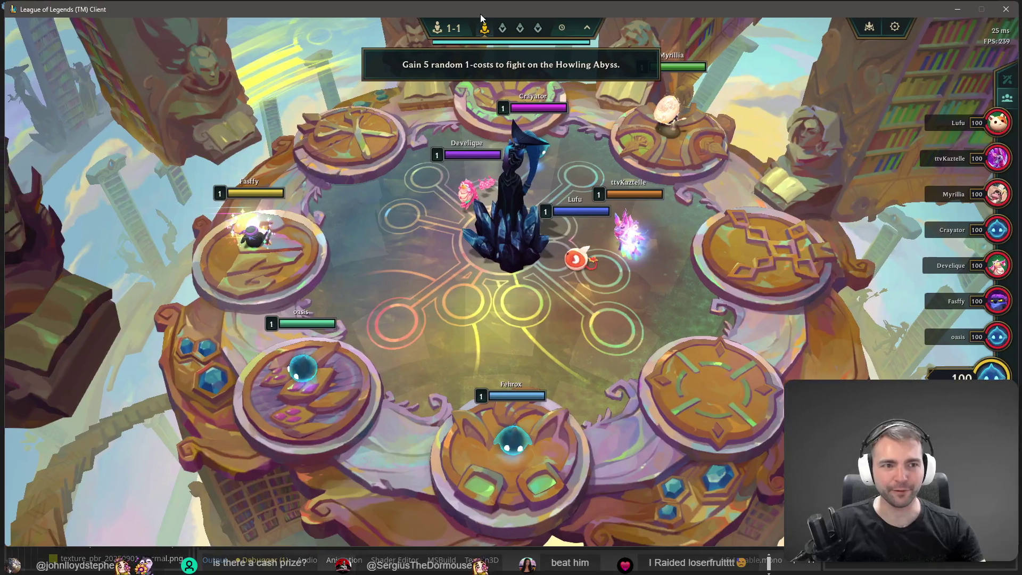